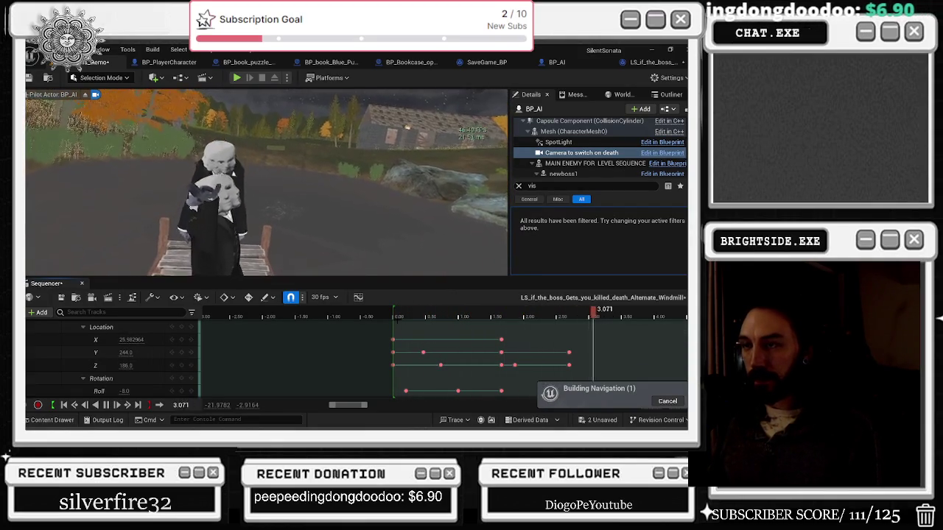
- Play the boss-grab cutscene from 0.00 to check the rotation keys, then switch windows and return to the editor
left_click(393, 317)
mouse_move(405, 318)
left_mouse_down()
mouse_move(432, 316)
mouse_move(458, 347)
left_mouse_up()
scroll(454, 331, "down", 3)
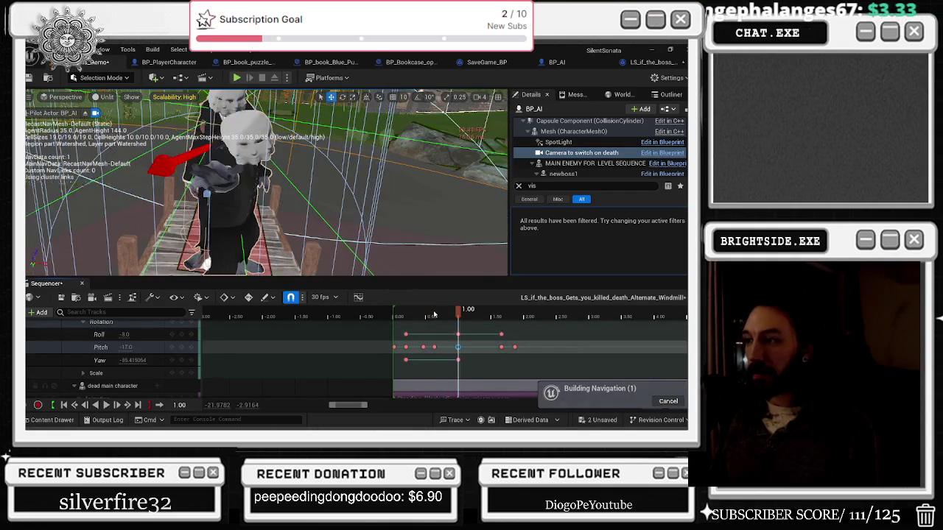
key("space")
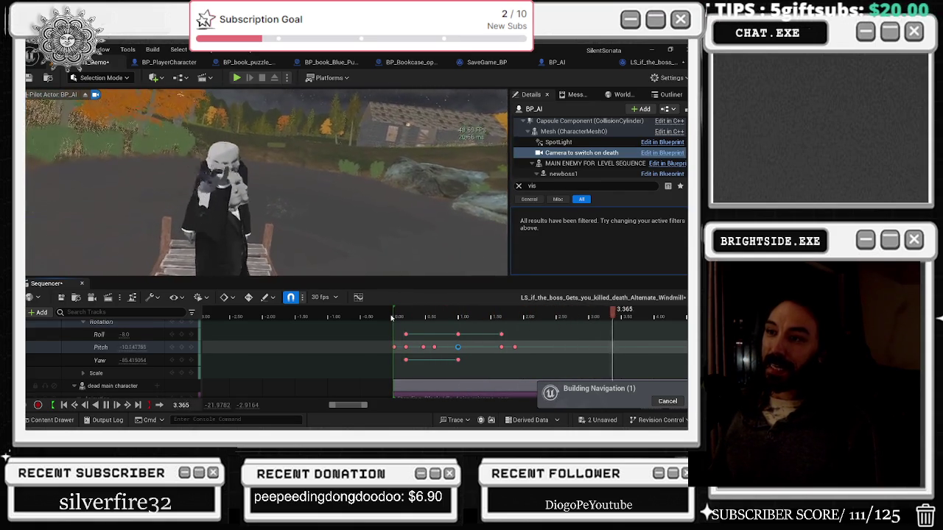
key("alt+Tab")
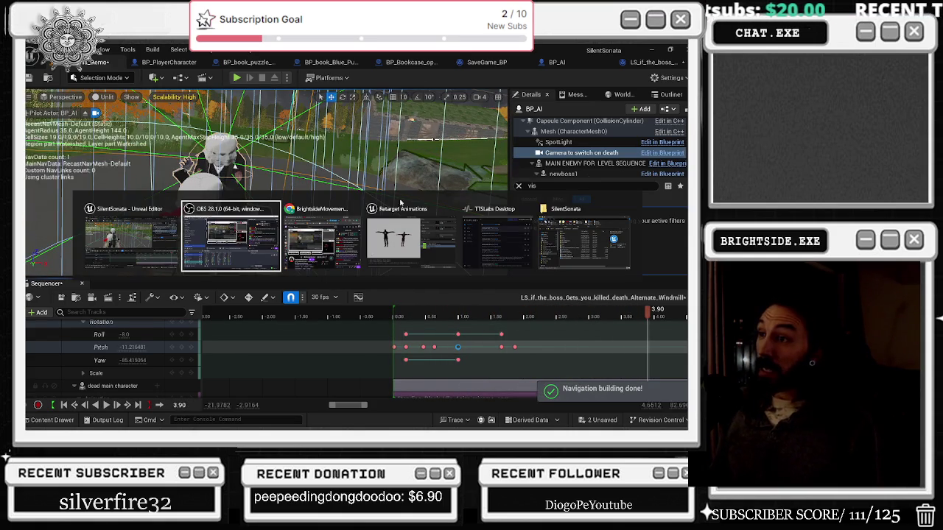
left_click(159, 225)
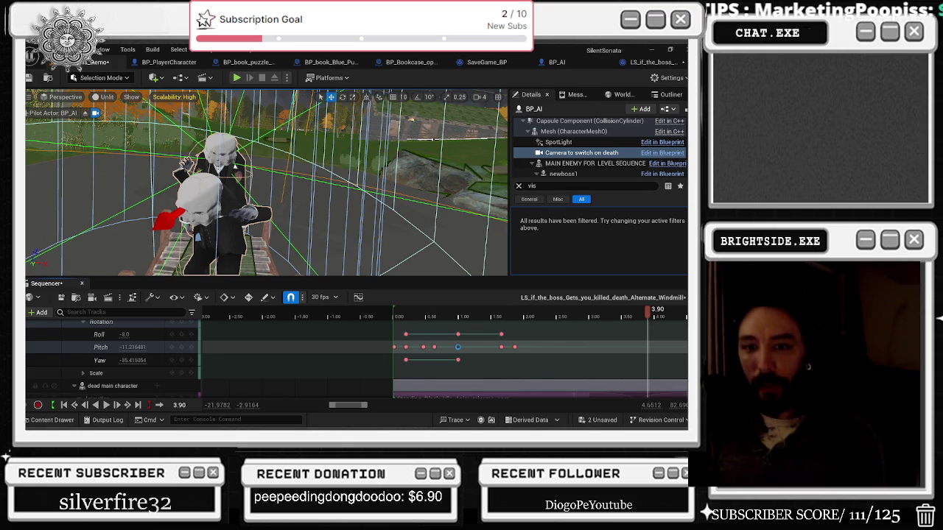
- Bring the editor back to the front with the playhead reset to the cutscene's start
left_click(396, 318)
- Play the grab cutscene from the start a few times to watch the lift
key("space")
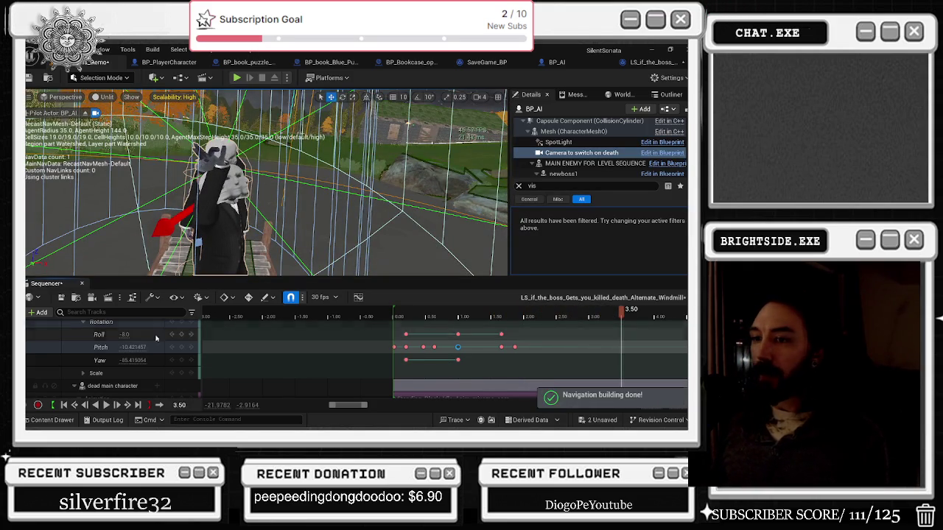
left_click(392, 315)
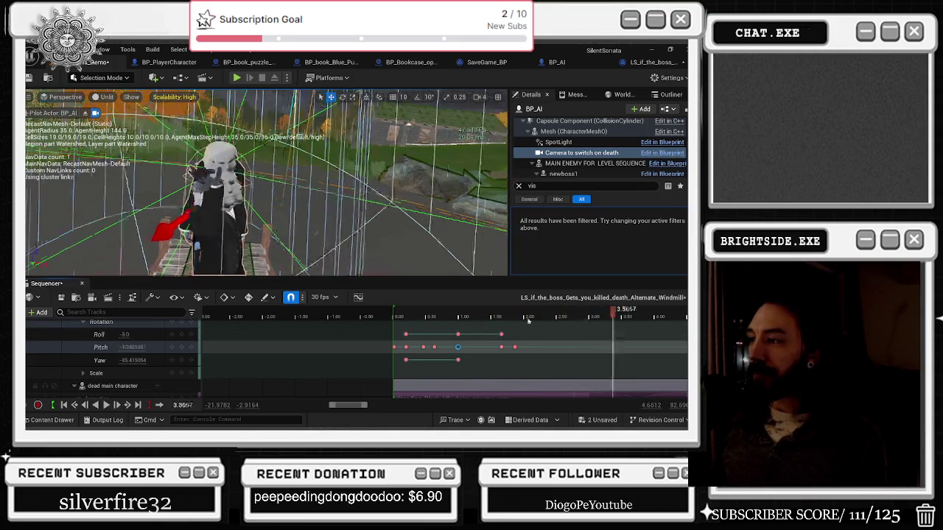
key("space")
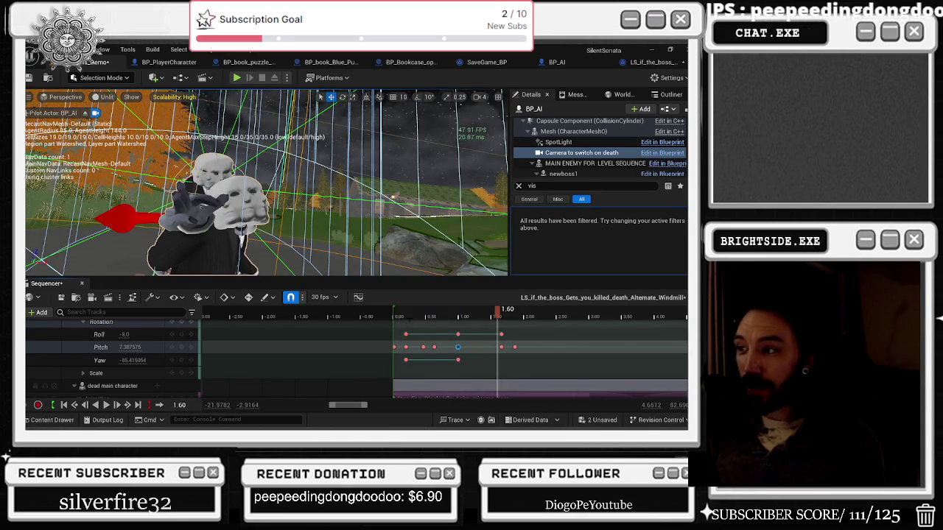
key("space")
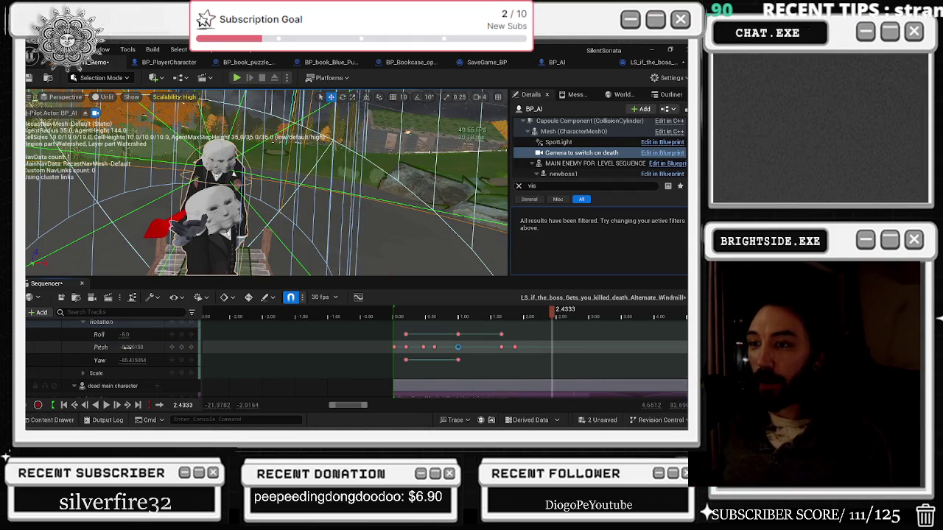
- Scrub to about 2.3 s and 1.1 s, then play toward 2 seconds to inspect the pitch
left_click(398, 317)
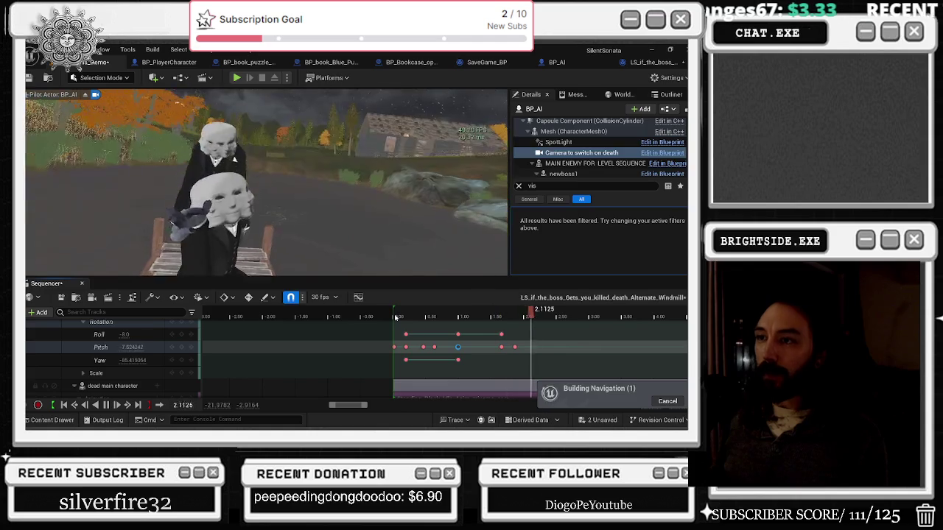
mouse_move(587, 318)
left_mouse_down()
mouse_move(545, 320)
mouse_move(600, 317)
mouse_move(399, 318)
left_mouse_up()
key("space")
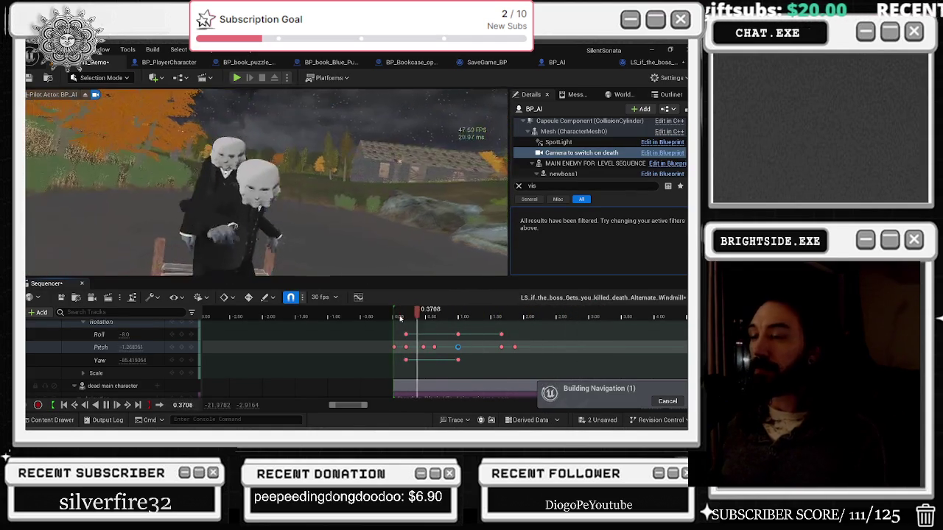
key("space")
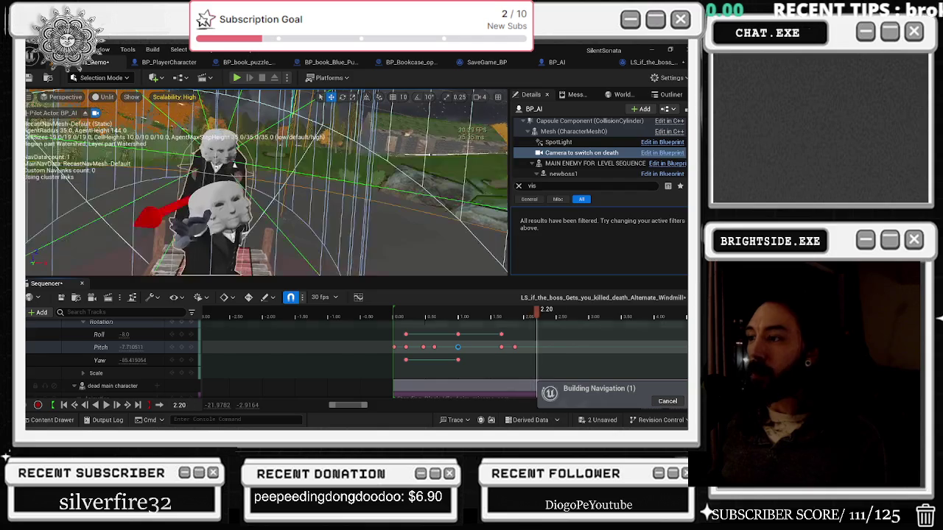
left_click_drag(434, 318, 496, 318)
key("space")
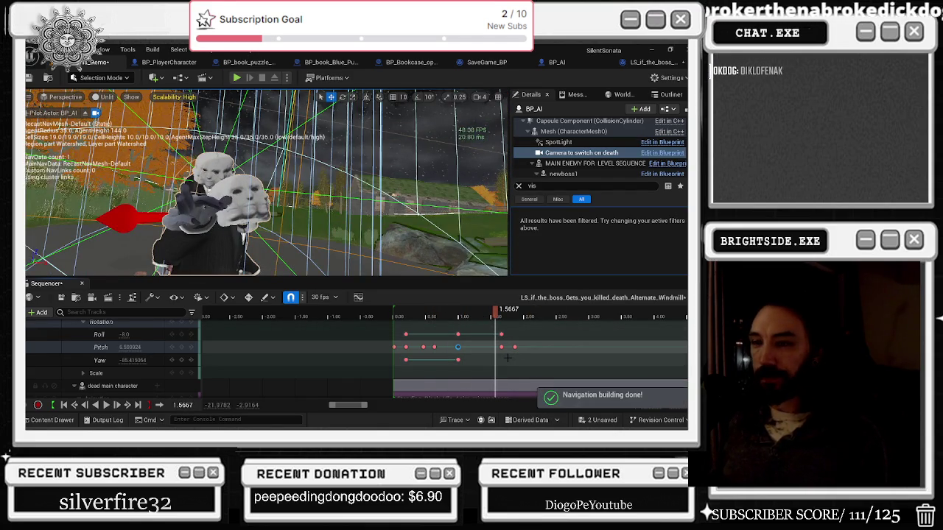
key("space")
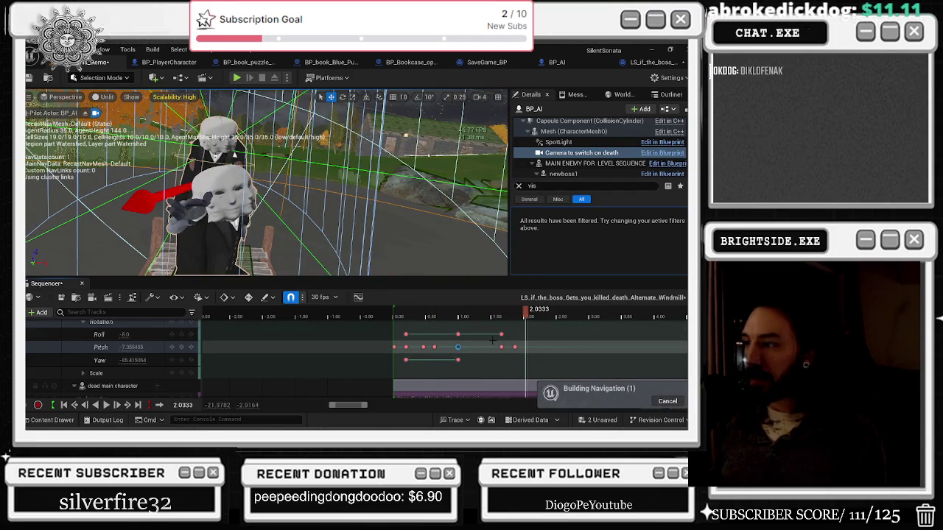
scroll(501, 343, "up", 3)
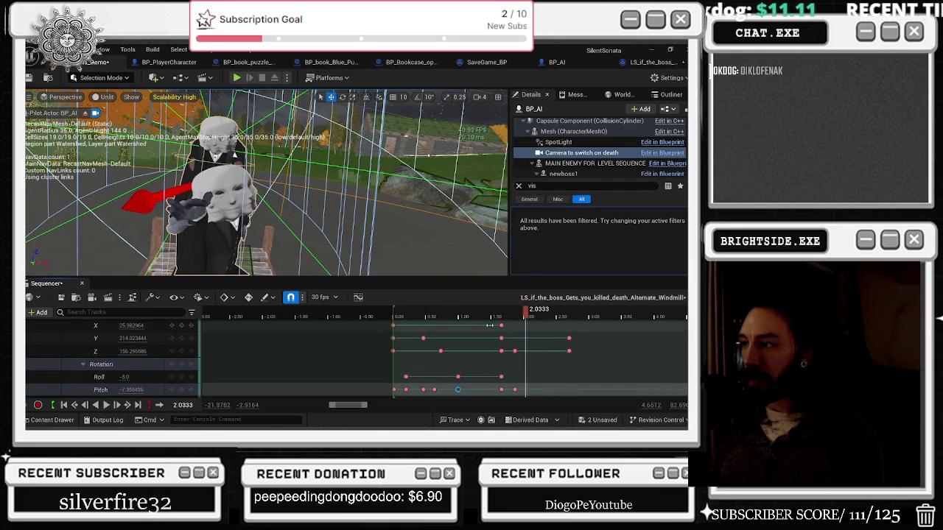
- Undo the recent Z and rotation key changes and preview the opening of the grab
left_click_drag(489, 325, 579, 333)
key("ctrl+z")
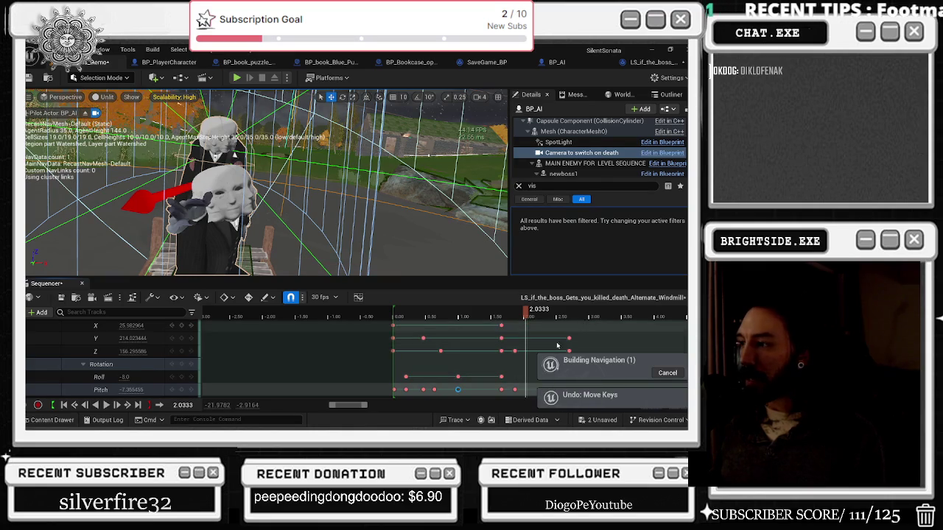
key("Delete")
scroll(517, 363, "down", 2)
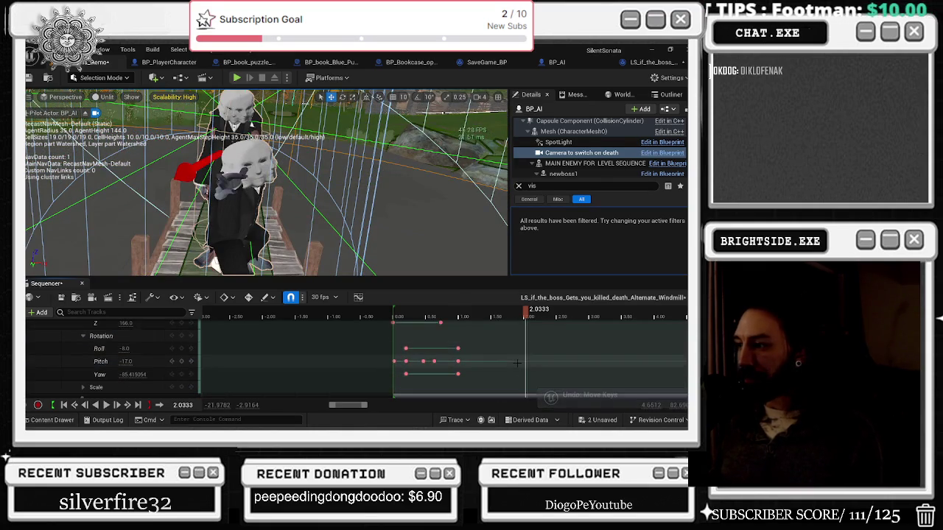
key("space")
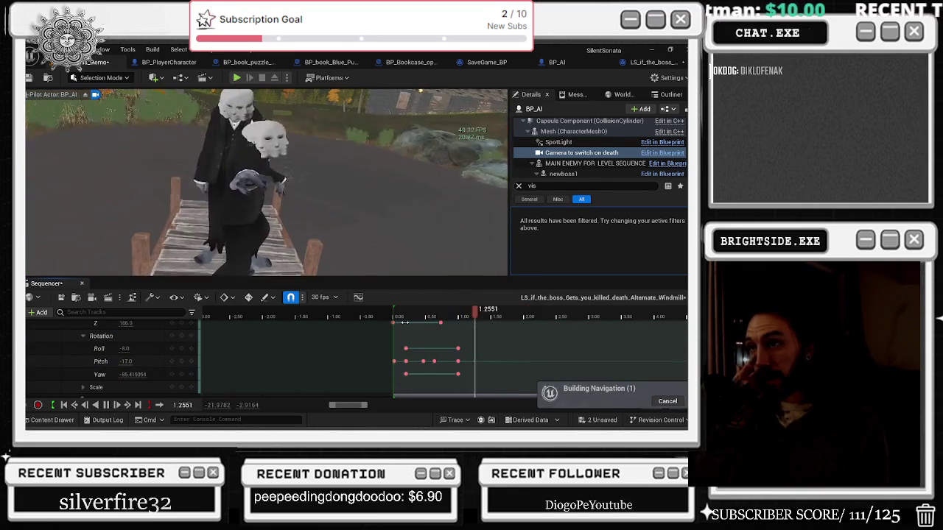
left_click(395, 316)
mouse_move(395, 317)
left_mouse_down()
mouse_move(449, 317)
mouse_move(398, 317)
mouse_move(406, 339)
left_mouse_up()
scroll(395, 338, "up", 3)
key("space")
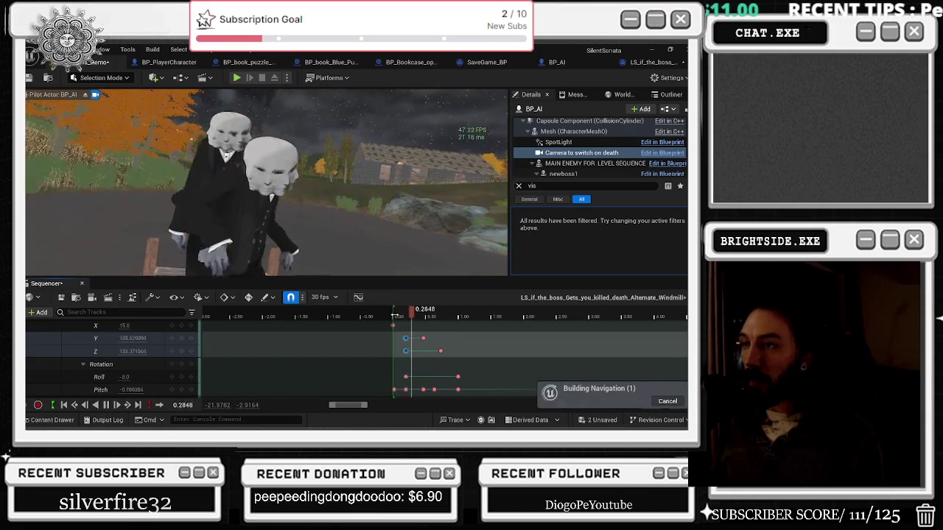
key("space")
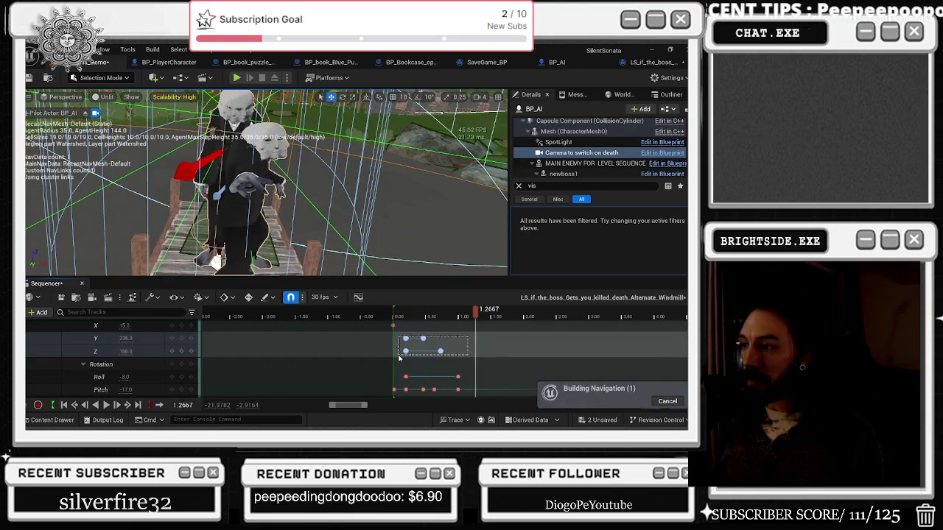
- Retime the Y and Z keys: Y 0.1 s earlier, Z from 0.90 to about 1.30 s
left_click_drag(406, 351, 423, 350)
key("space")
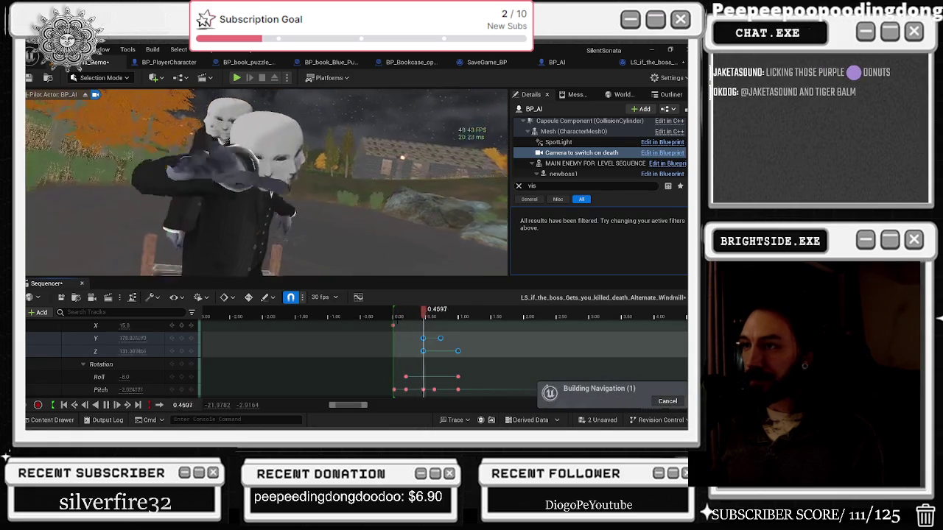
left_click_drag(422, 352, 406, 350)
key("space")
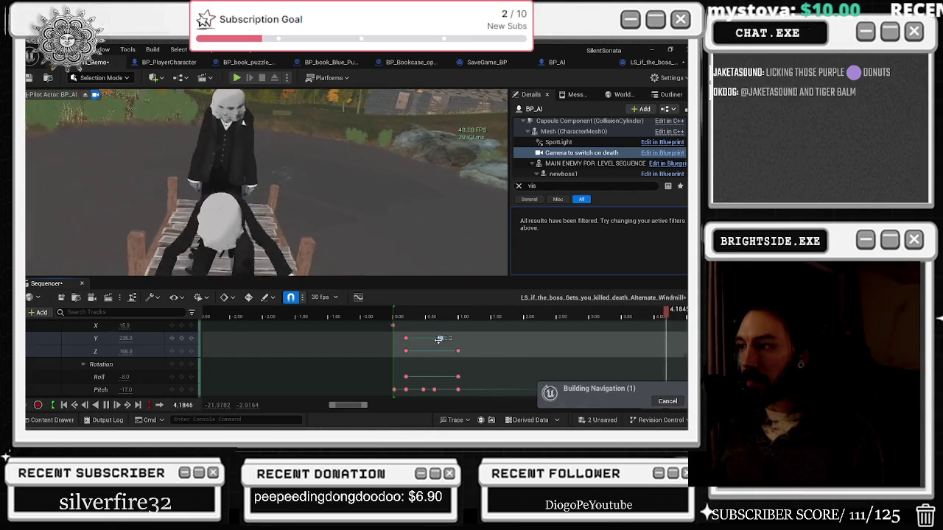
left_click_drag(440, 341, 433, 339)
left_click(396, 318)
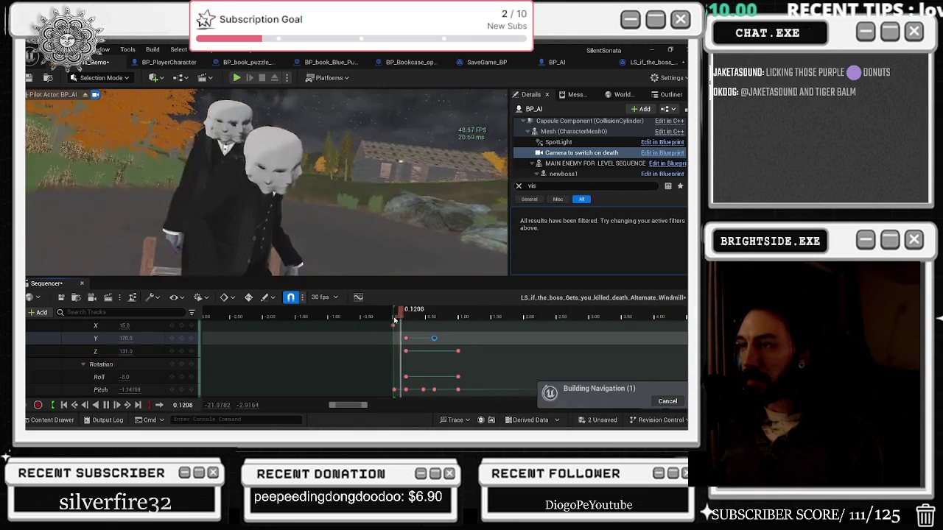
left_click_drag(458, 351, 482, 351)
key("space")
- Replay the retimed lift several times, then scrub from 1.50 to about 2.5 seconds
left_click(409, 317)
key("space")
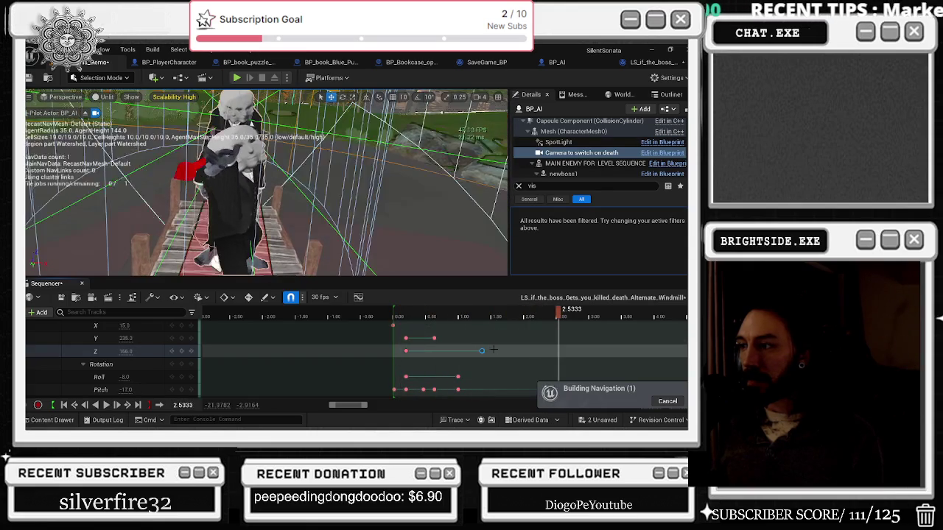
left_click(406, 315)
key("space")
scroll(479, 369, "down", 1)
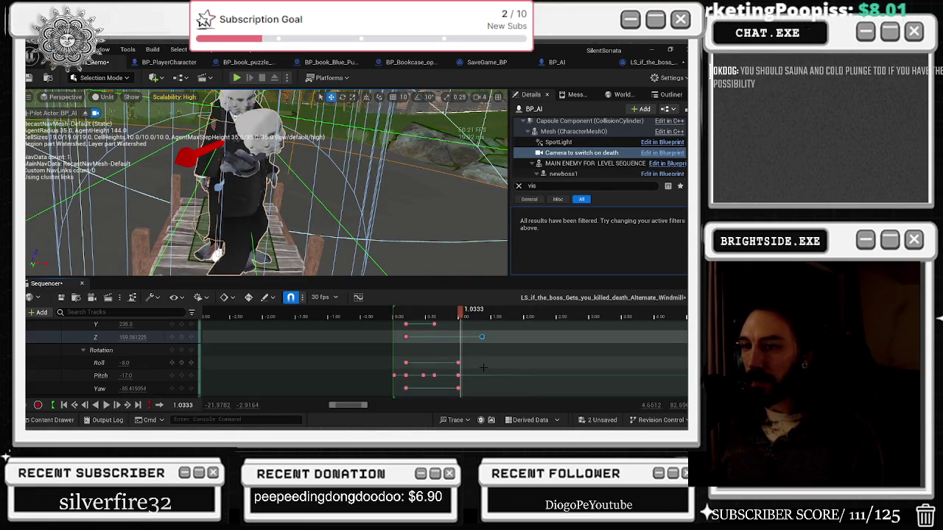
scroll(468, 343, "up", 1)
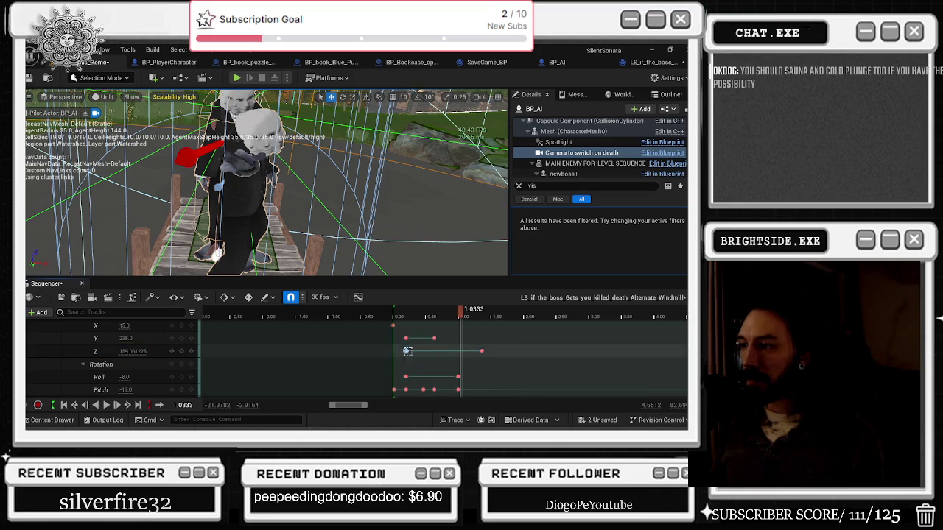
left_click(403, 323)
key("space")
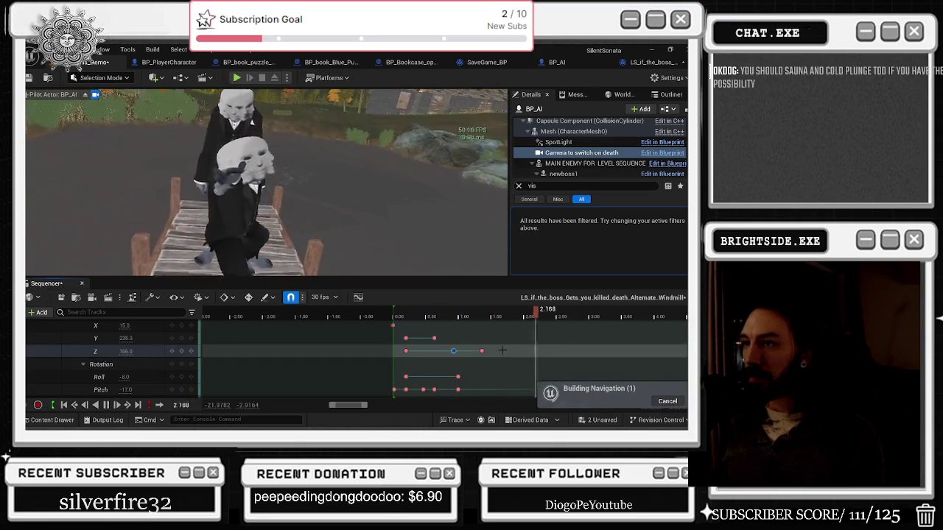
left_click(393, 322)
key("space")
left_click(489, 312)
left_click_drag(489, 312, 558, 312)
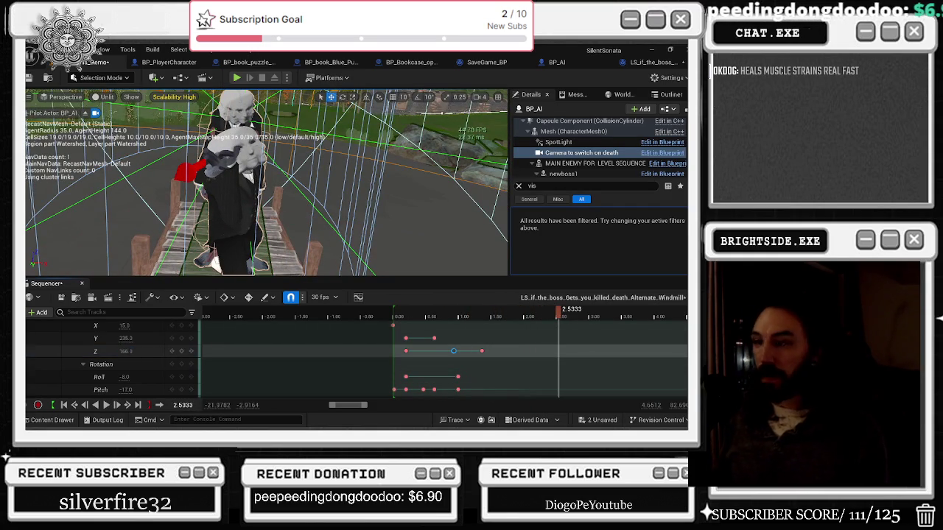
- Set the player's Z location to 166, add a Z key, and change it to 167
left_click(127, 352)
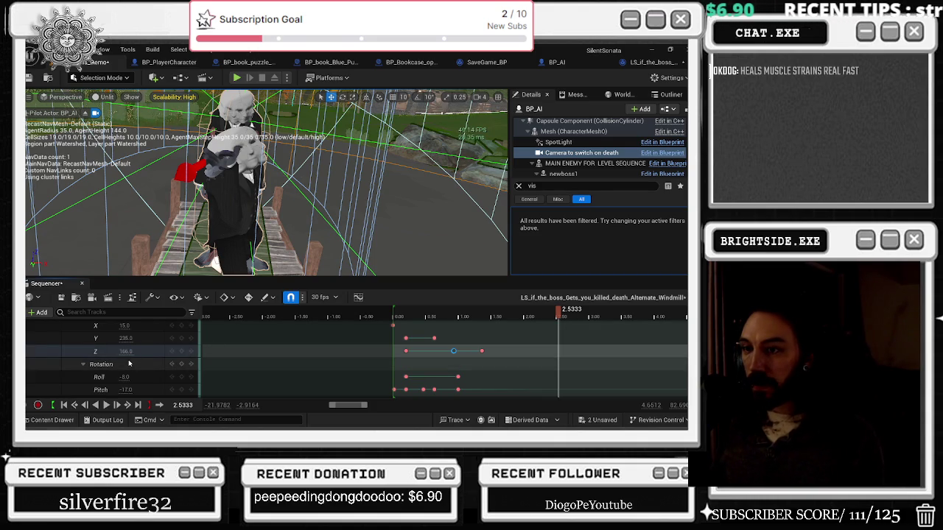
type("166")
key("Return")
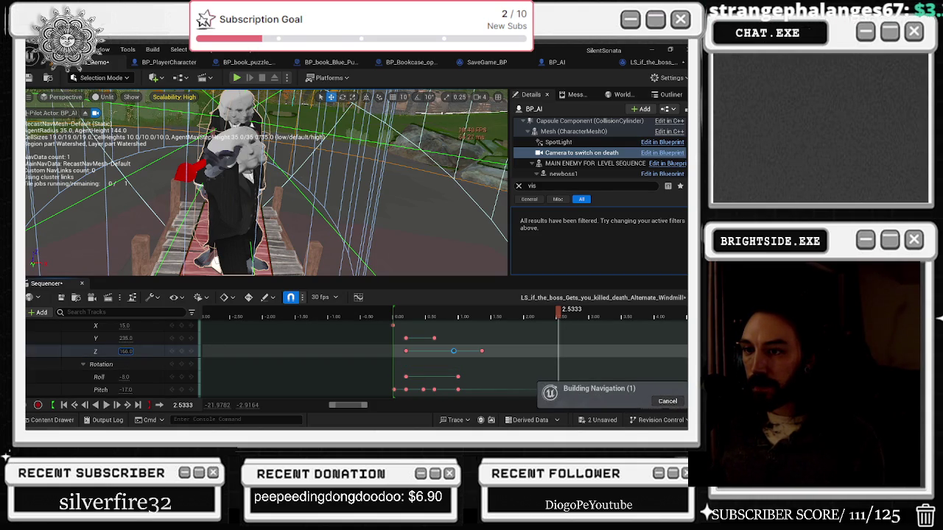
left_click(145, 352)
key("Return")
left_click(136, 352)
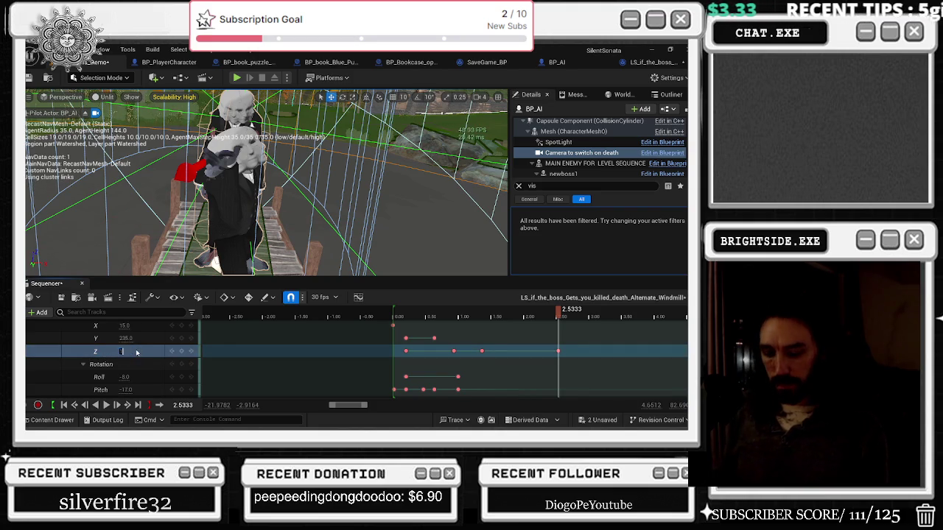
type("167")
key("Return")
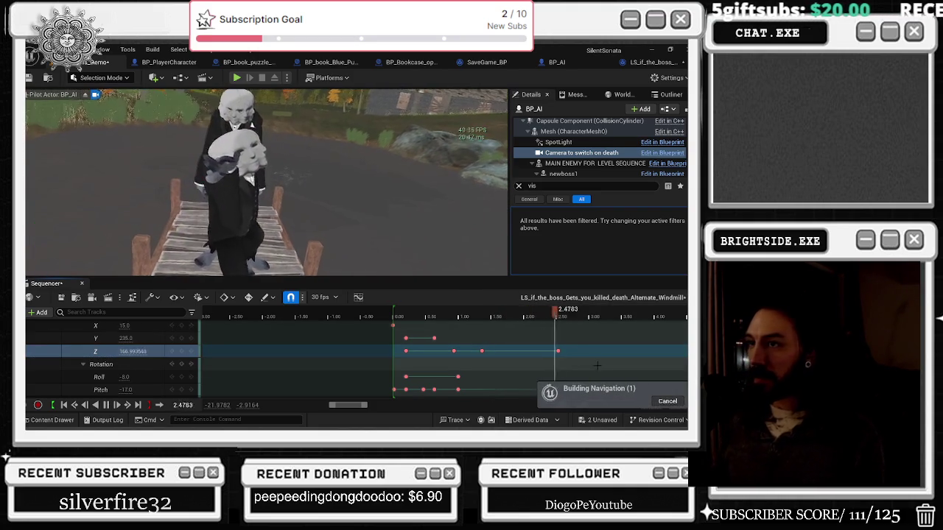
- Move the last Z key to 2.70, raise Z to 217, and preview from the start
left_click(562, 354)
left_click_drag(562, 354, 532, 352)
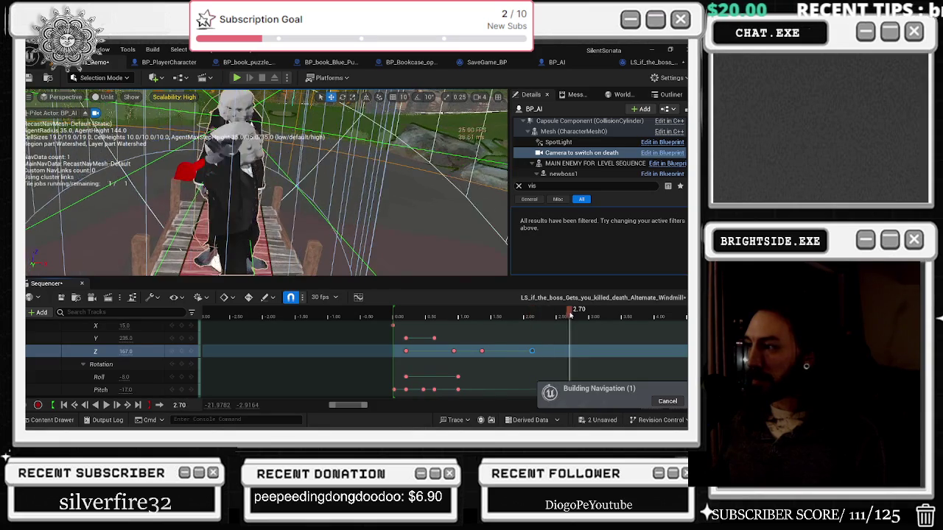
mouse_move(126, 351)
left_mouse_down()
mouse_move(163, 351)
mouse_move(111, 361)
left_mouse_up()
scroll(126, 354, "down", 2)
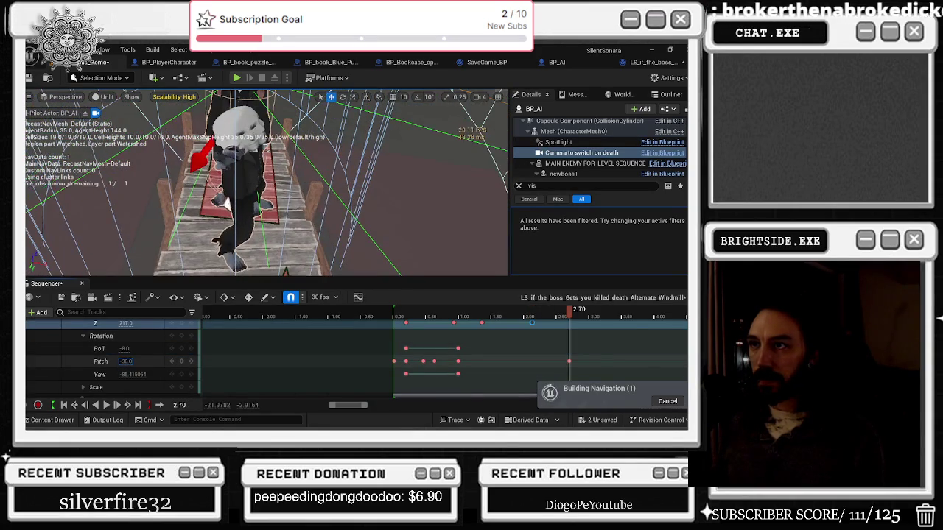
left_click(407, 316)
key("space")
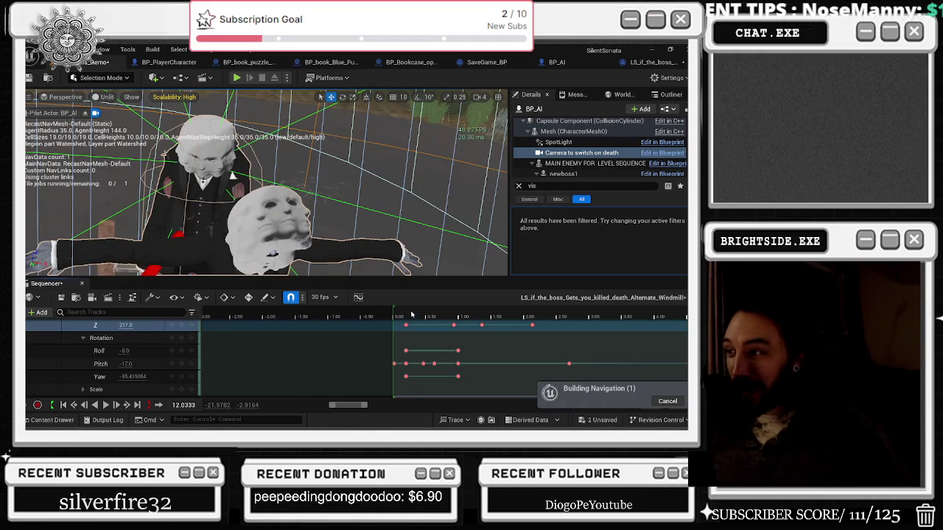
left_click_drag(411, 314, 392, 314)
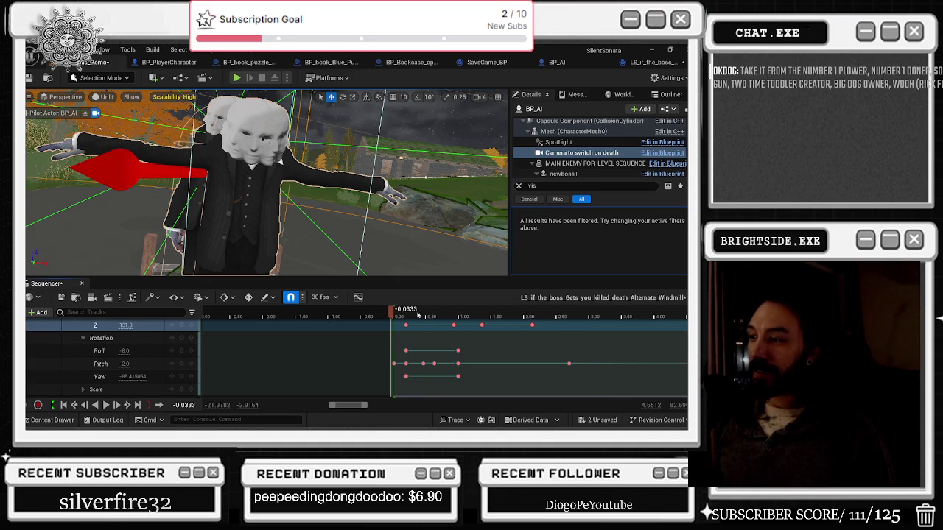
- Scrub and play through the first seconds of the grab
left_click(401, 314)
mouse_move(401, 313)
left_mouse_down()
mouse_move(519, 314)
mouse_move(399, 302)
mouse_move(546, 285)
mouse_move(393, 294)
left_mouse_up()
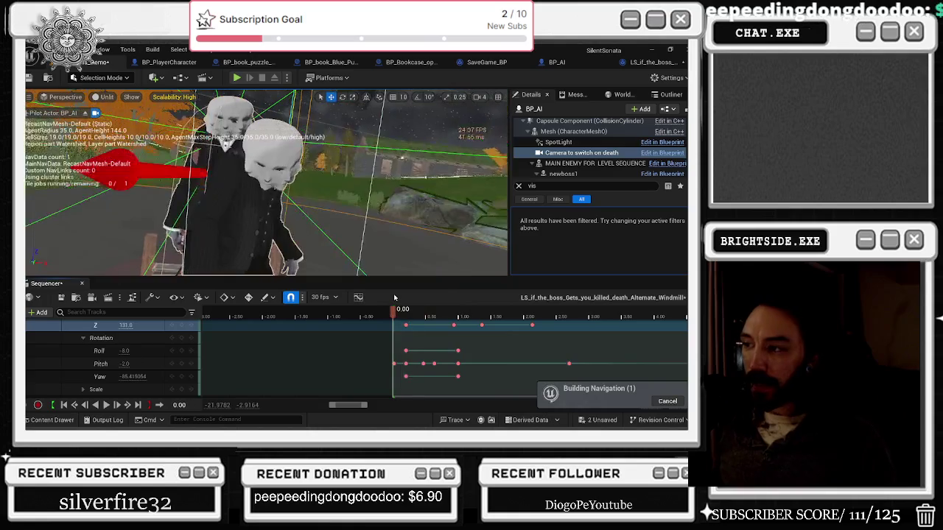
key("space")
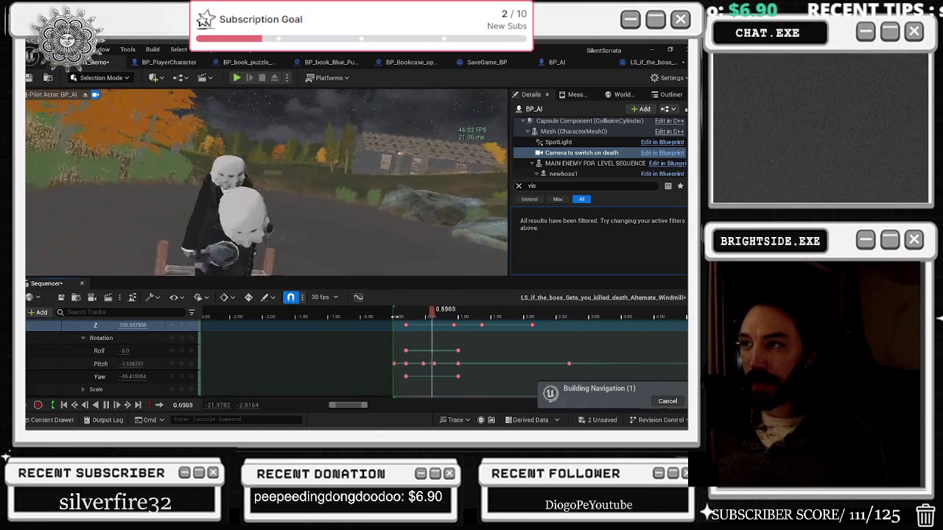
key("p")
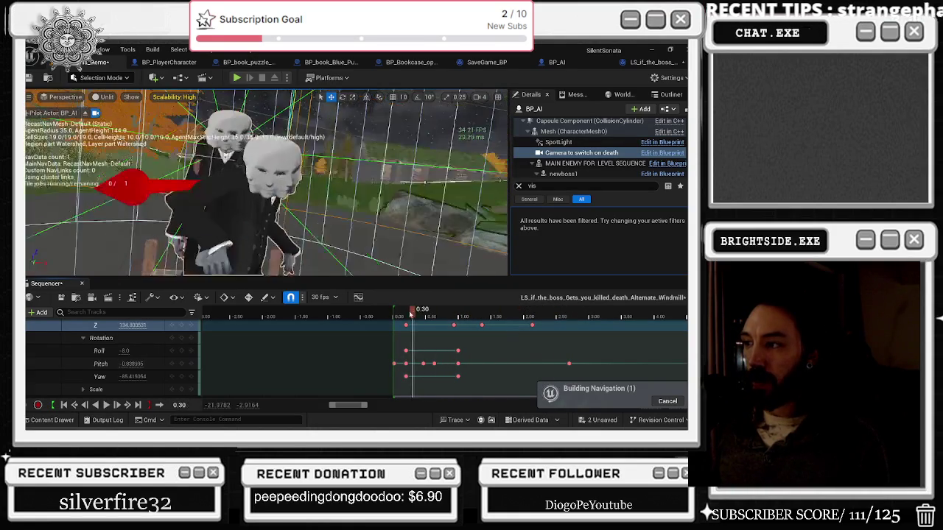
key("space")
- Set the player's pitch to -22 at 0.6333
key("Right")
key("Right")
key("Right")
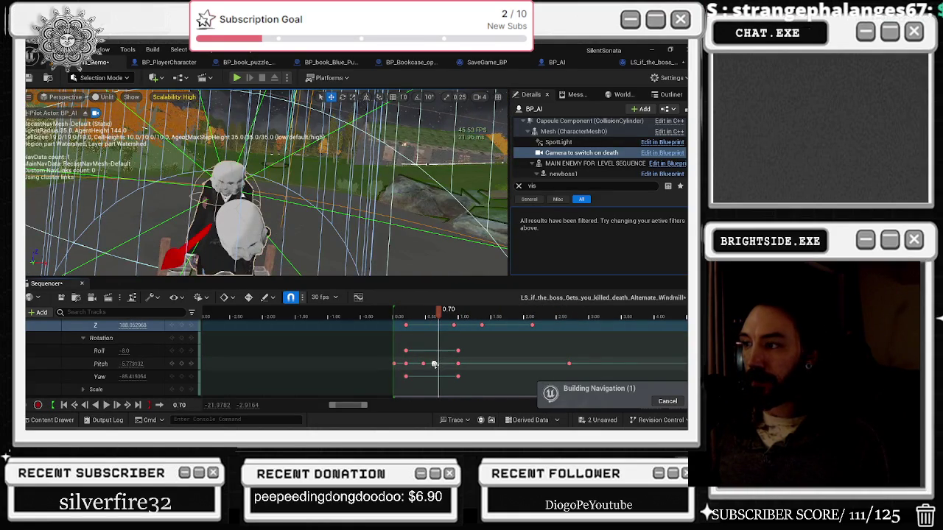
key("Left")
key("Left")
left_click(127, 364)
type("-22.0")
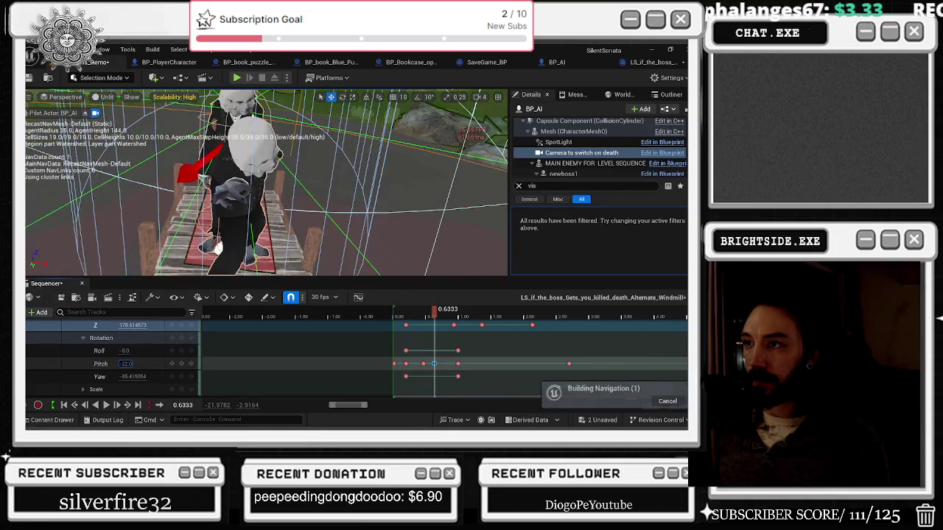
key("Return")
- Replay the cutscene several times to check the new pitch, stopping at 2.9667
key("p")
key("space")
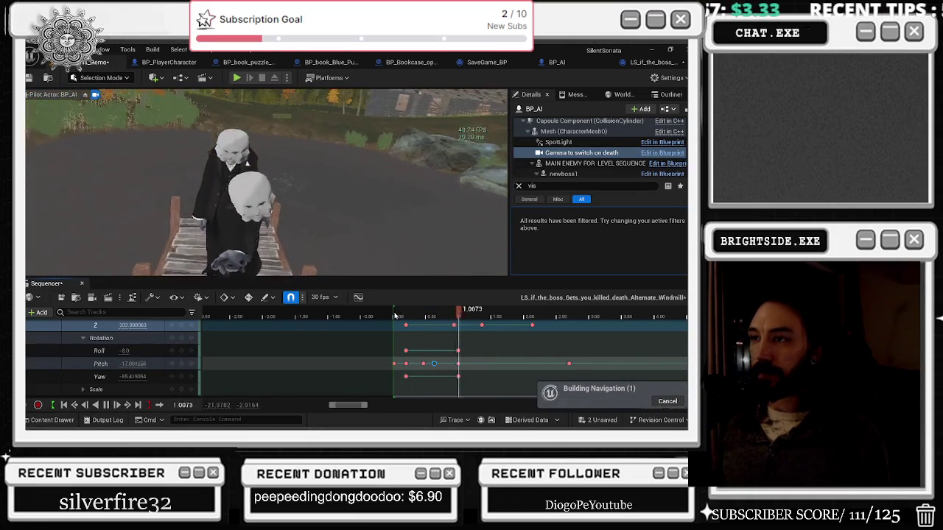
key("p")
left_click(398, 316)
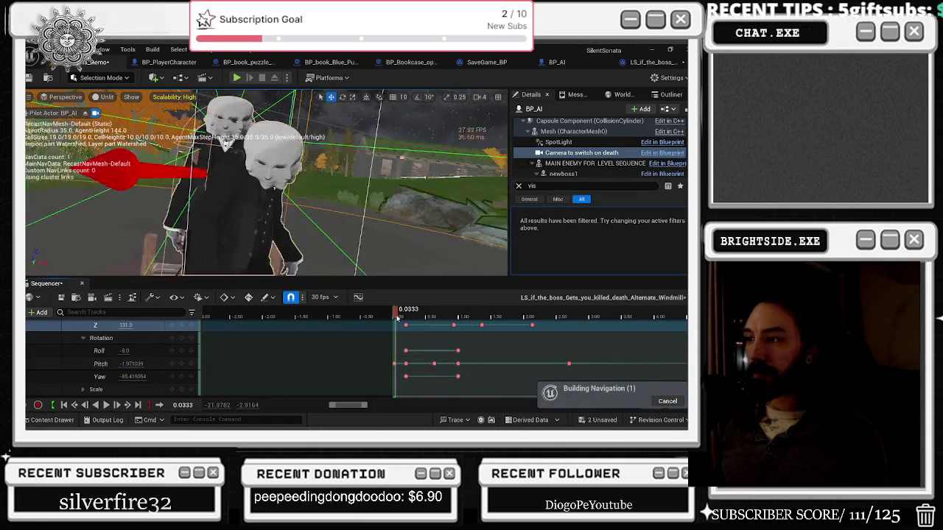
key("p")
key("space")
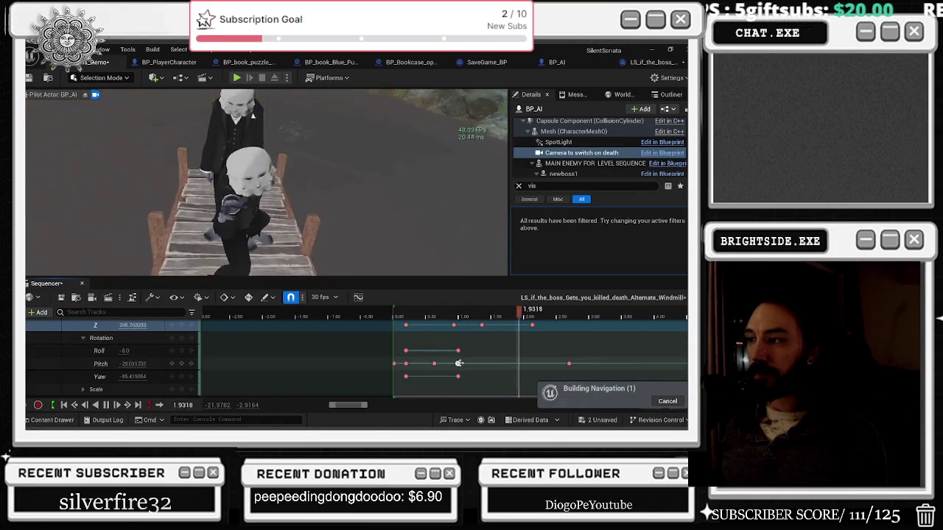
left_click(392, 320)
key("space")
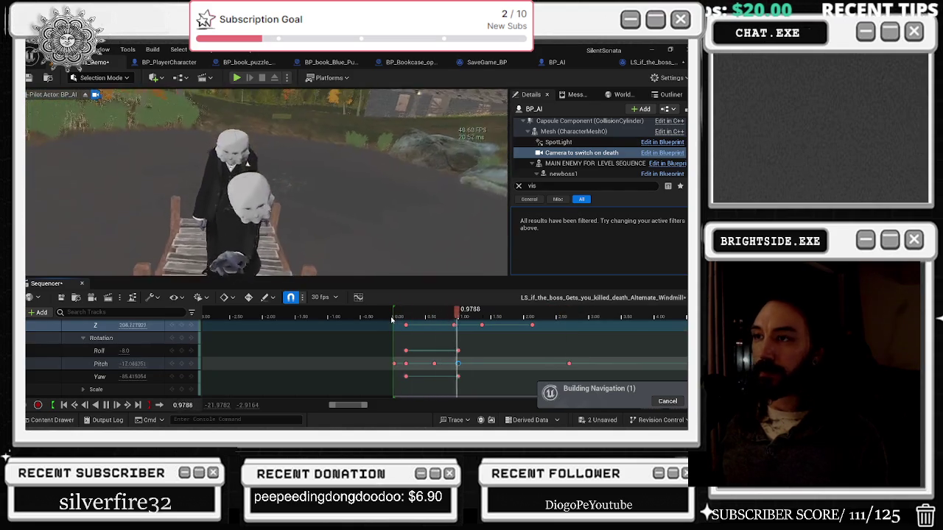
key("space")
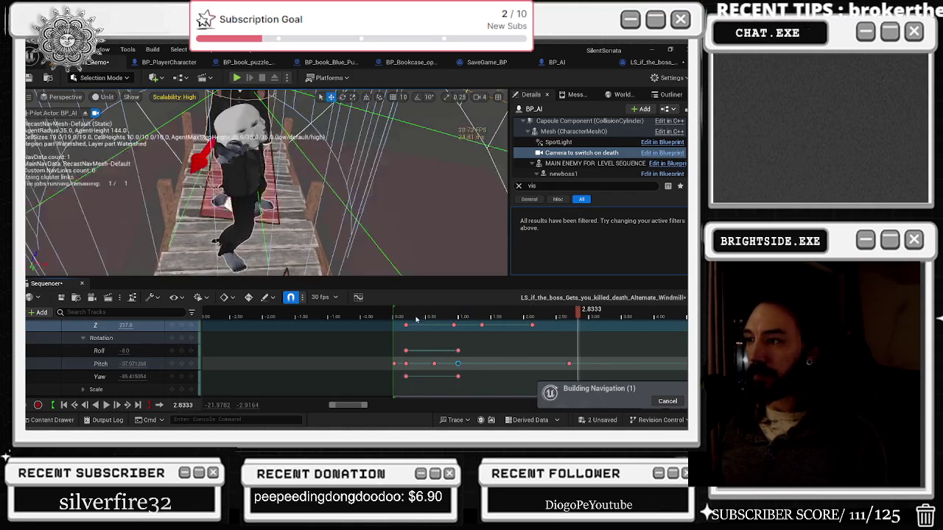
left_click(418, 320)
key("space")
key("space")
key("space")
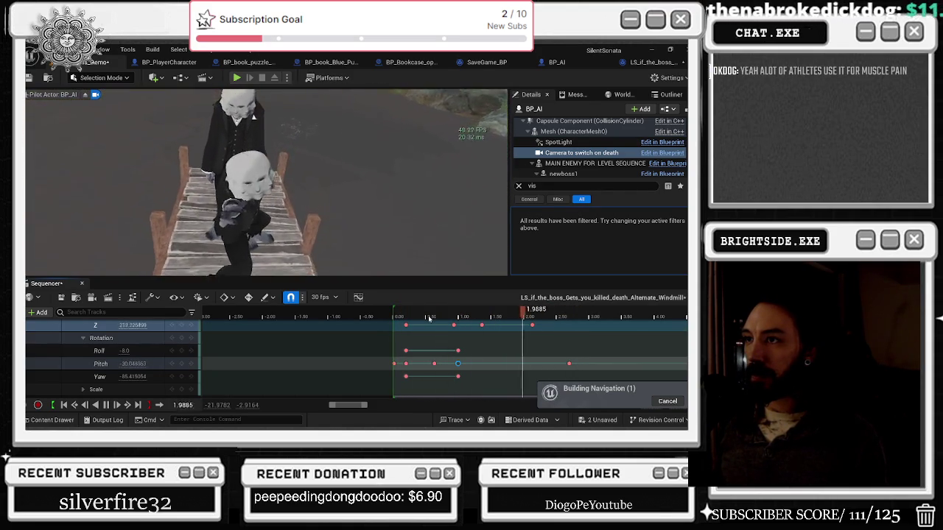
key("space")
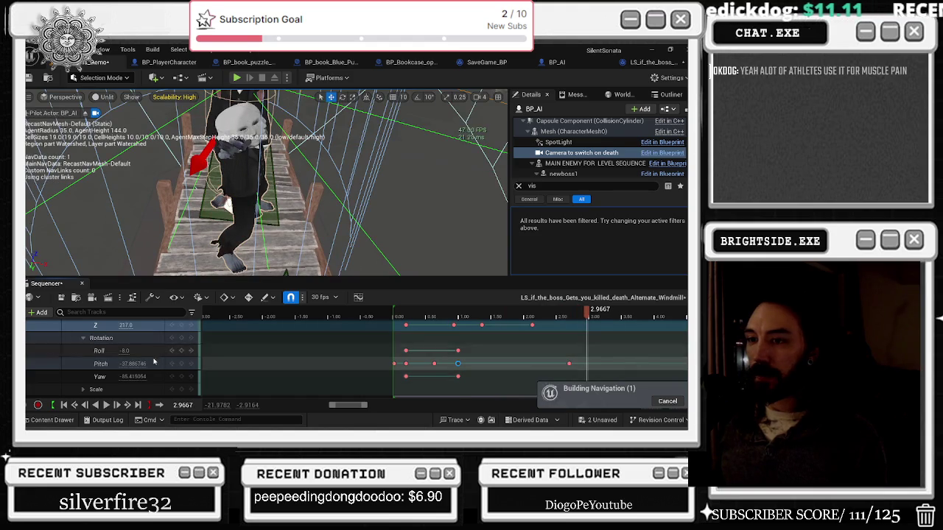
- Key the player's roll to 5 at 2.9667 and about -16 at 1.2667
left_click(125, 351)
type("5")
key("Return")
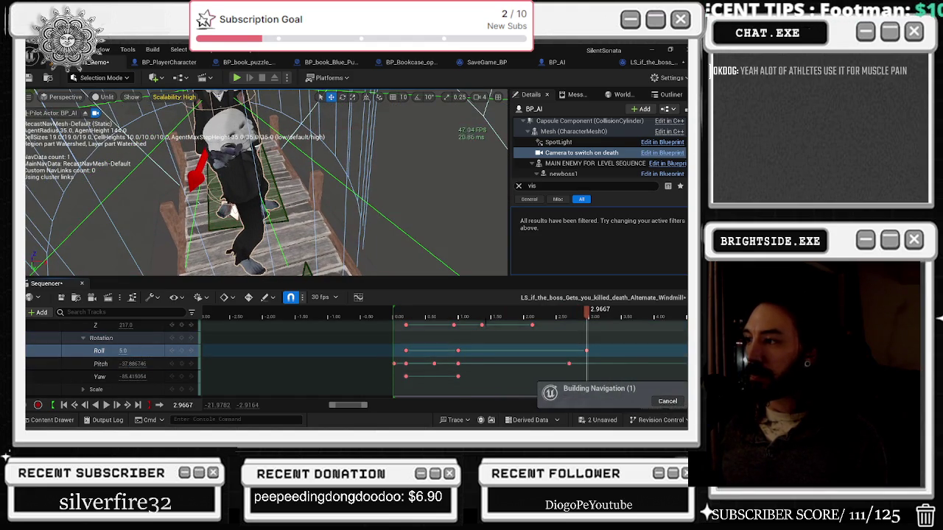
left_click_drag(587, 313, 481, 325)
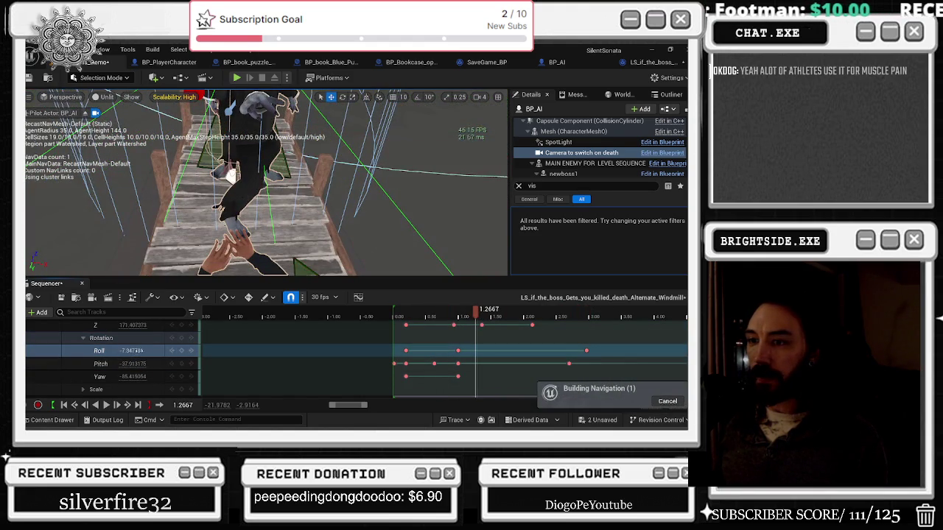
left_click_drag(127, 351, 131, 353)
- Preview the roll changes through 4.70, where roll reaches -20, and restart from the beginning
key("space")
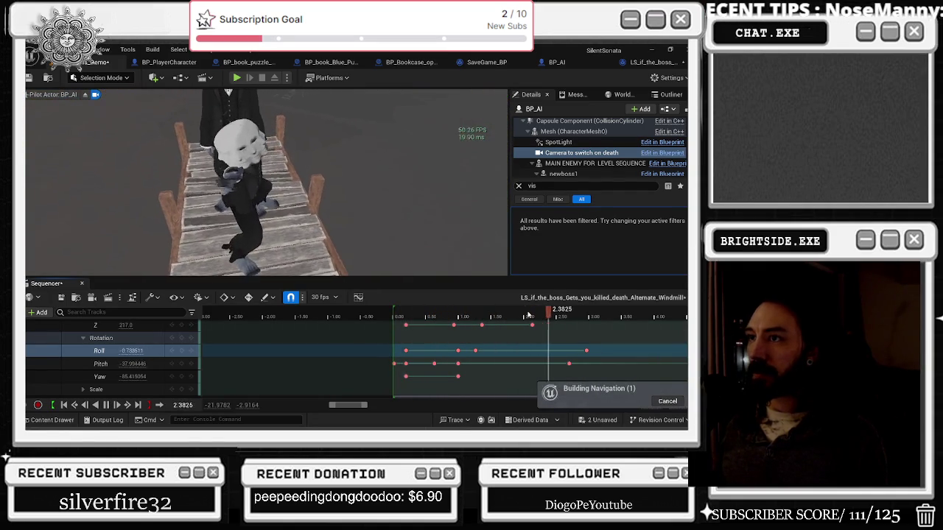
key("Right")
key("Right")
key("Right")
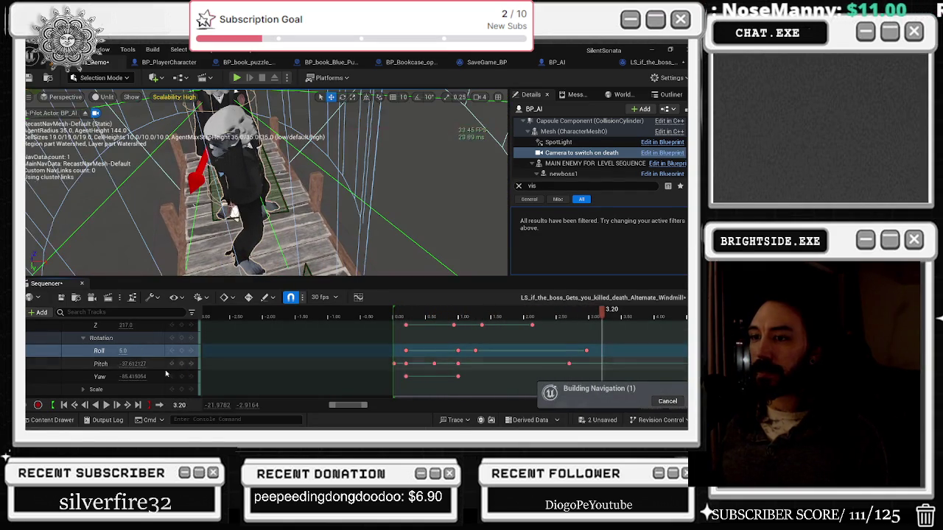
key("Right")
key("Right")
key("Right")
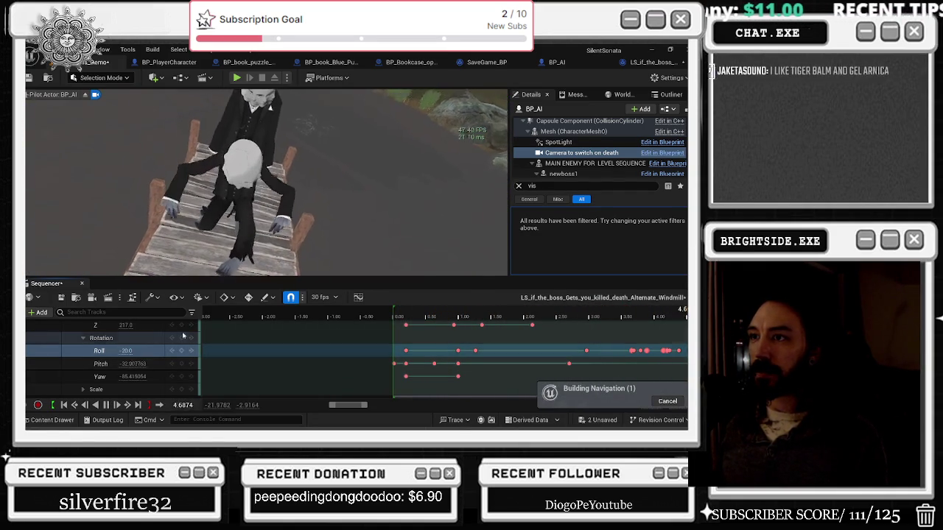
left_click(592, 318)
key("space")
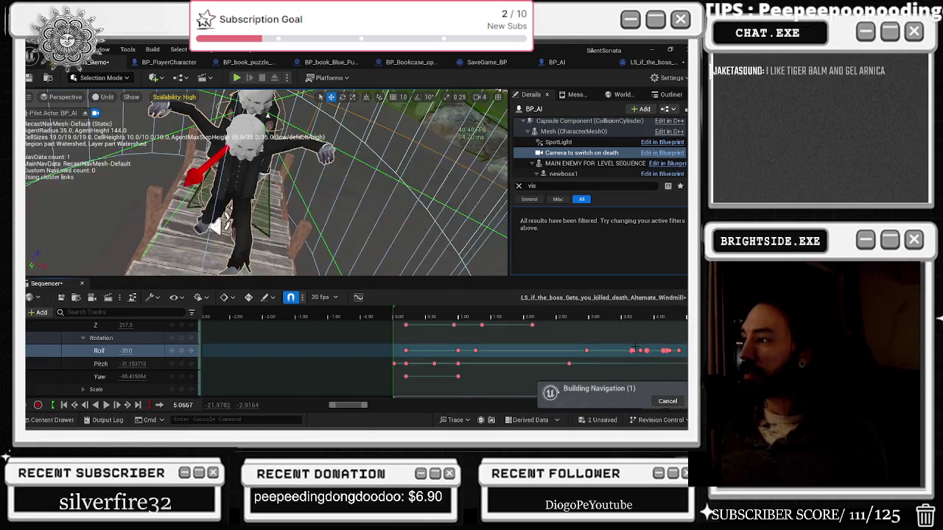
left_click(622, 318)
key("space")
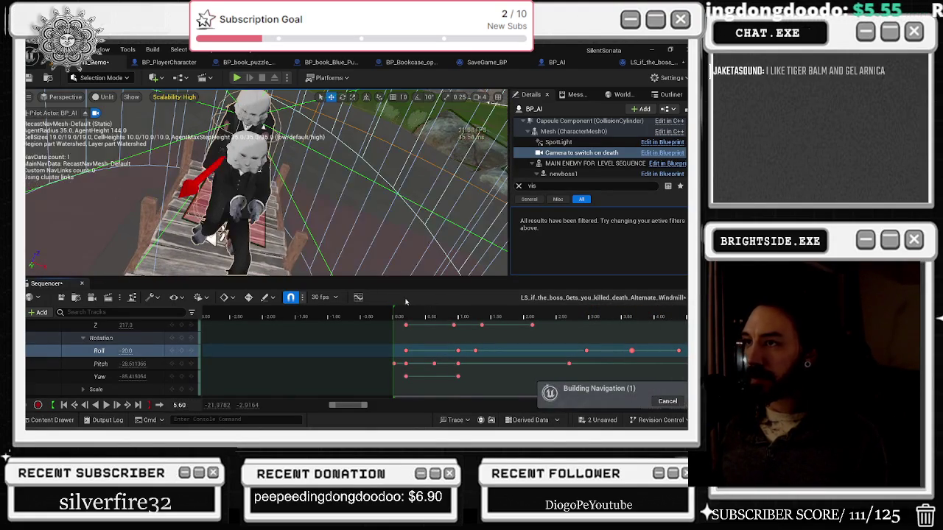
key("space")
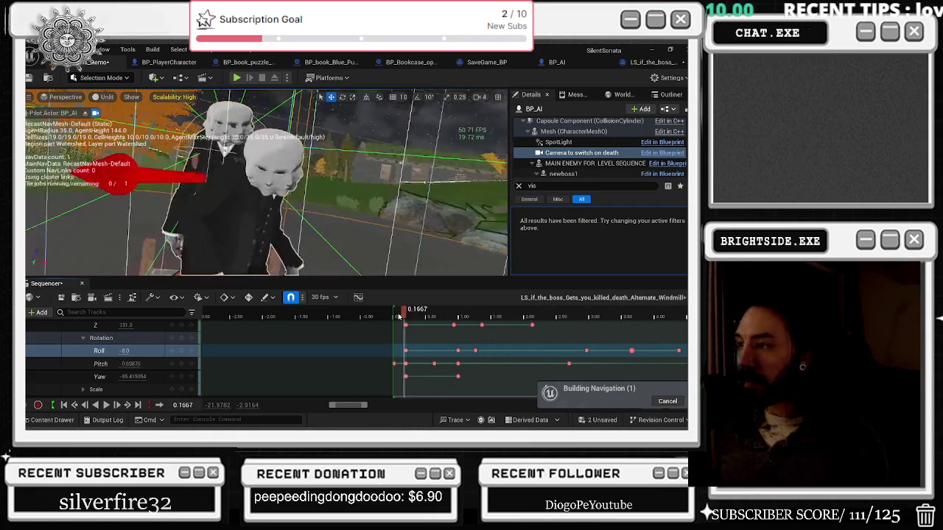
left_click(396, 316)
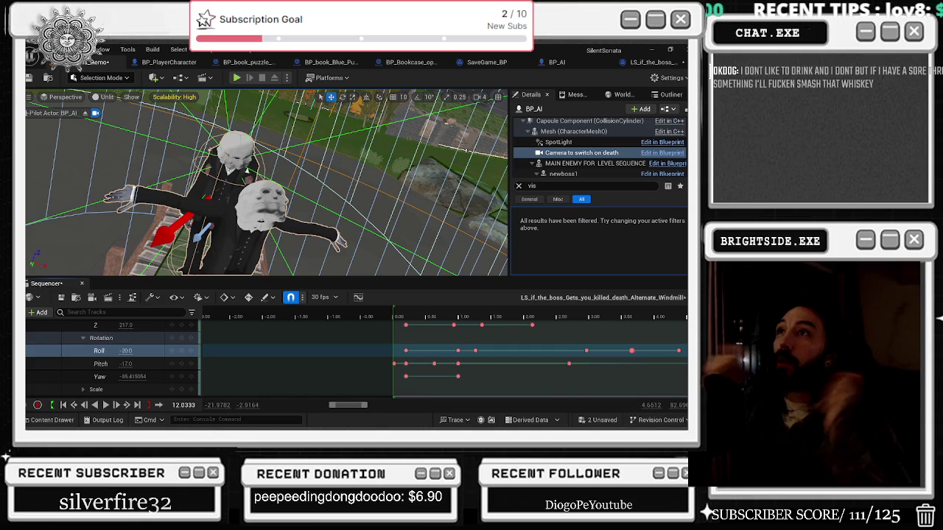
key("alt+Tab")
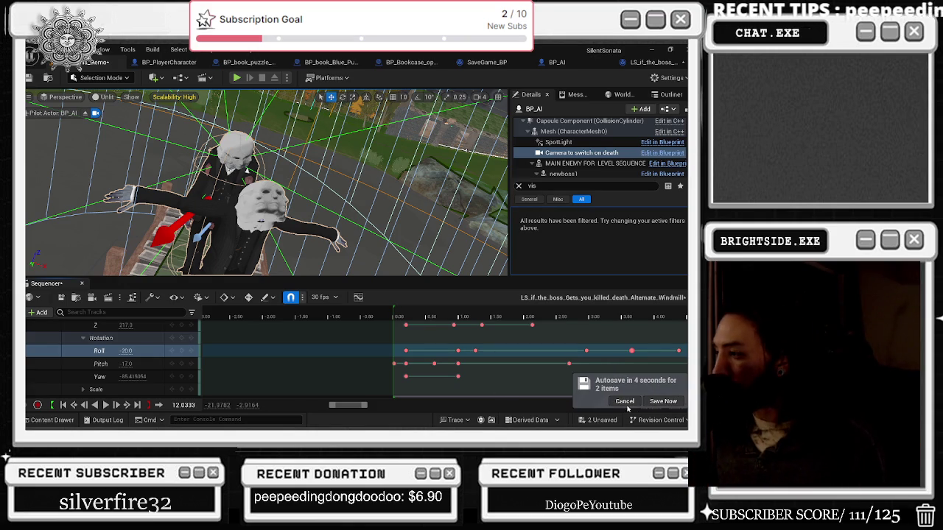
key("space")
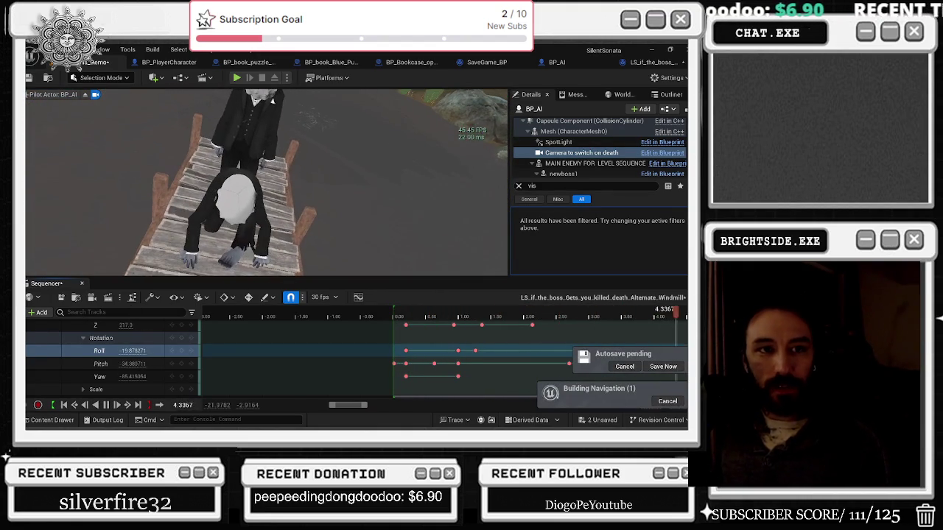
key("alt+Tab")
left_click_drag(187, 115, 162, 112)
- Search the web for 'totoro' videos, then open youtube.com
type("totoro")
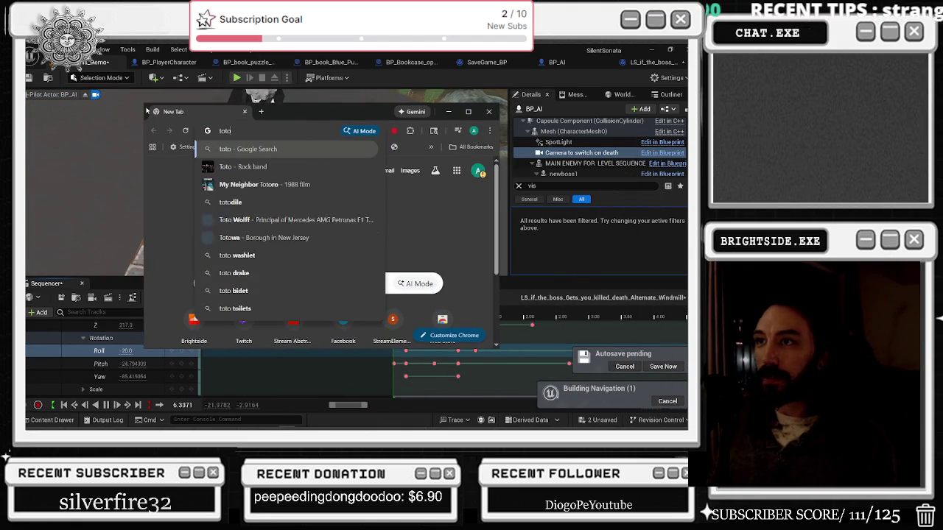
key("Return")
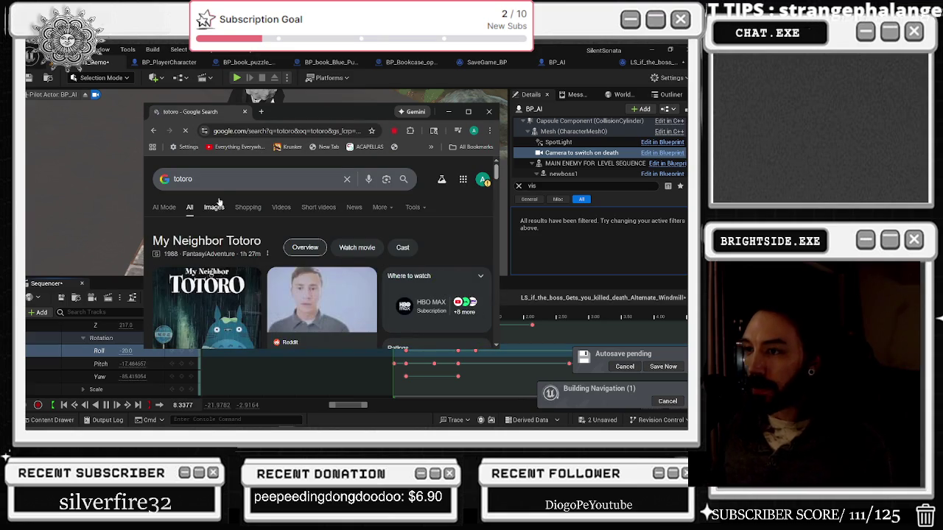
left_click(277, 209)
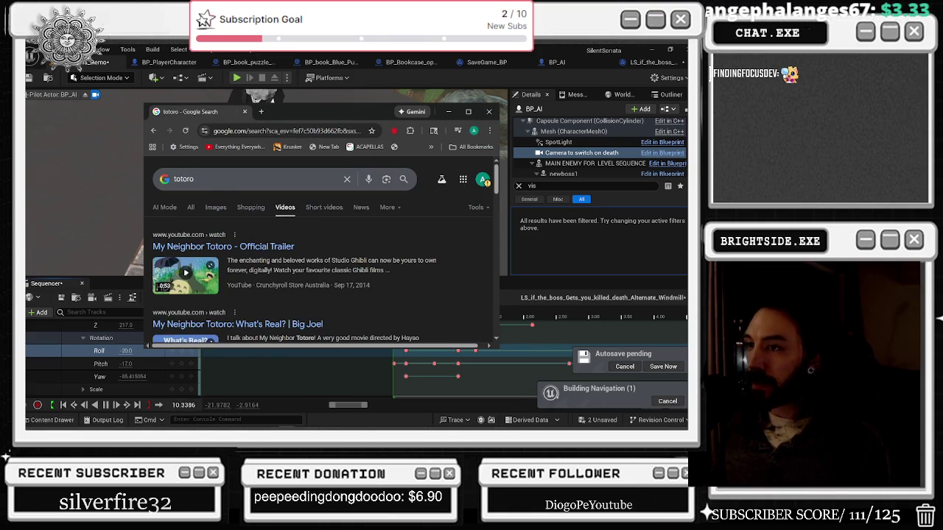
left_click(258, 179)
left_click(273, 131)
type("yo")
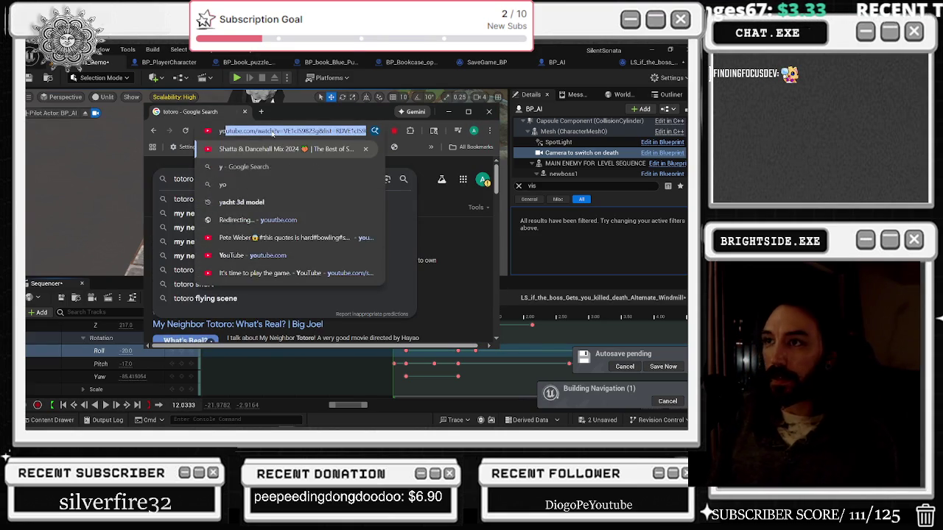
key("Return")
type("e")
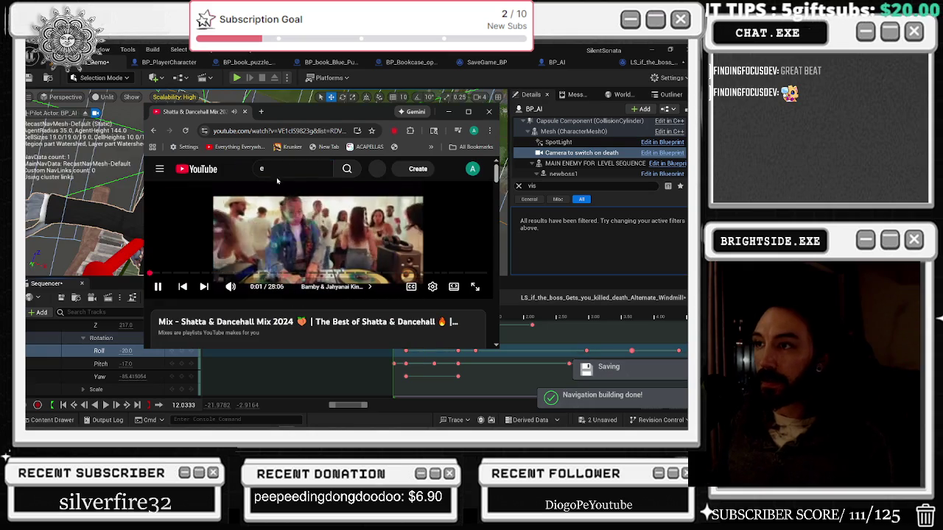
- Search YouTube for 'totoro song' and maximize the browser window
key("BackSpace")
type("tot")
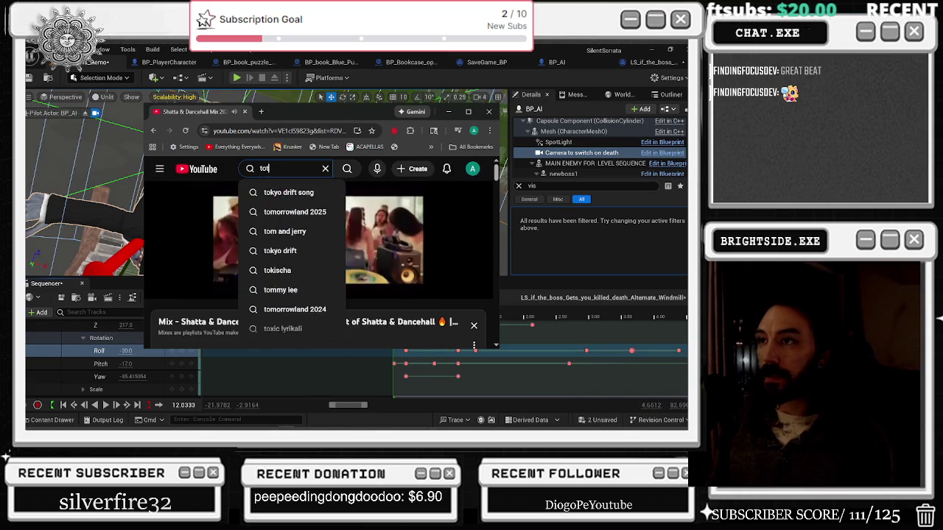
type("oro song")
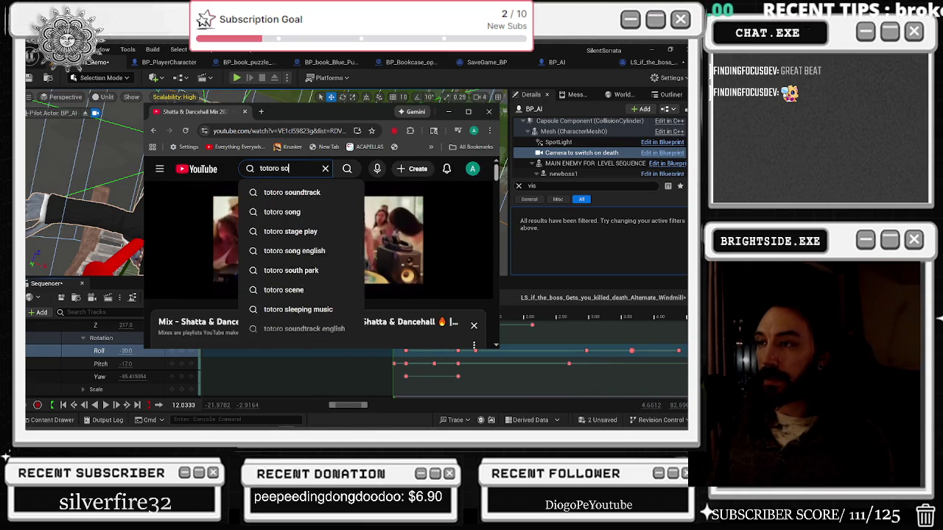
key("Return")
left_click(470, 111)
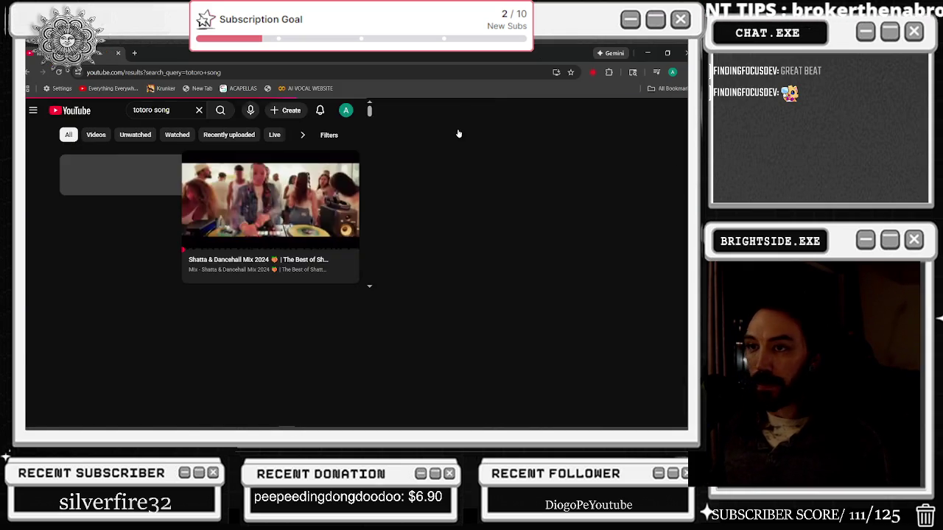
scroll(420, 244, "down", 2)
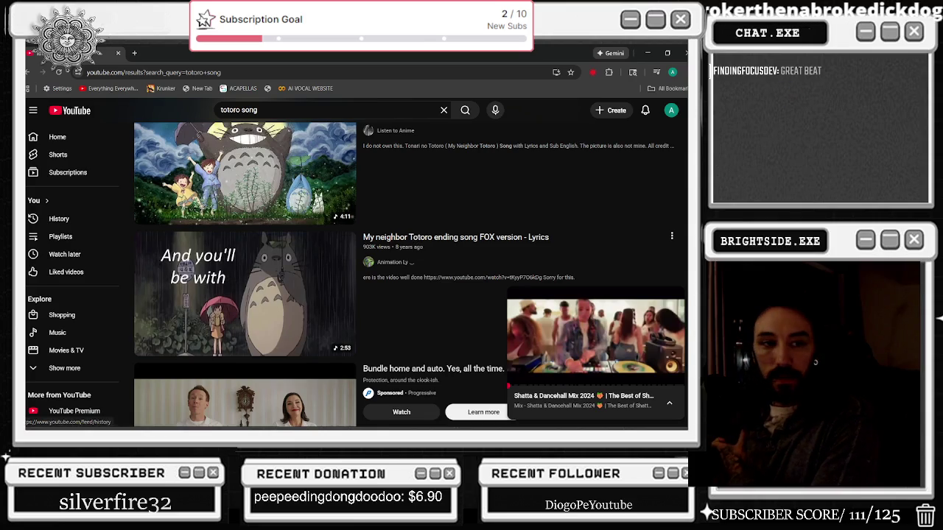
scroll(400, 262, "down", 6)
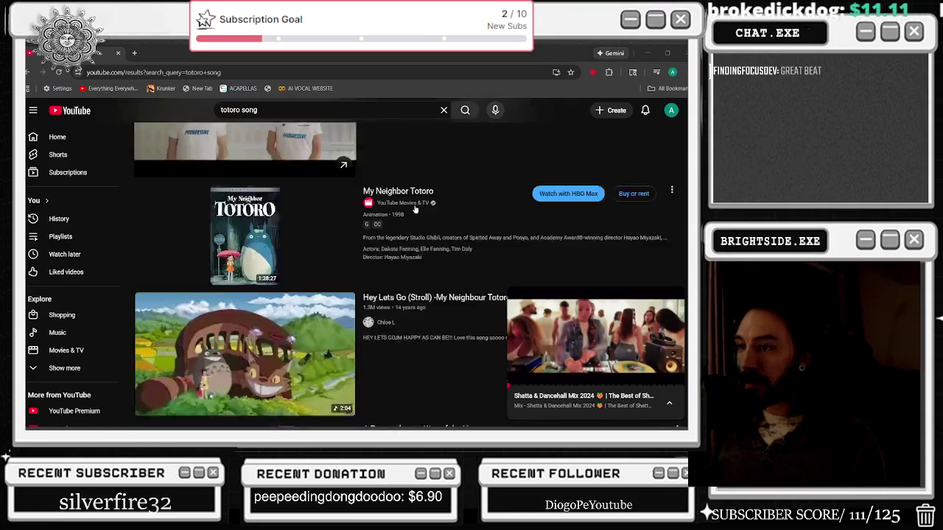
- Change the query to 'el totoro song' and browse the results
left_click(231, 110)
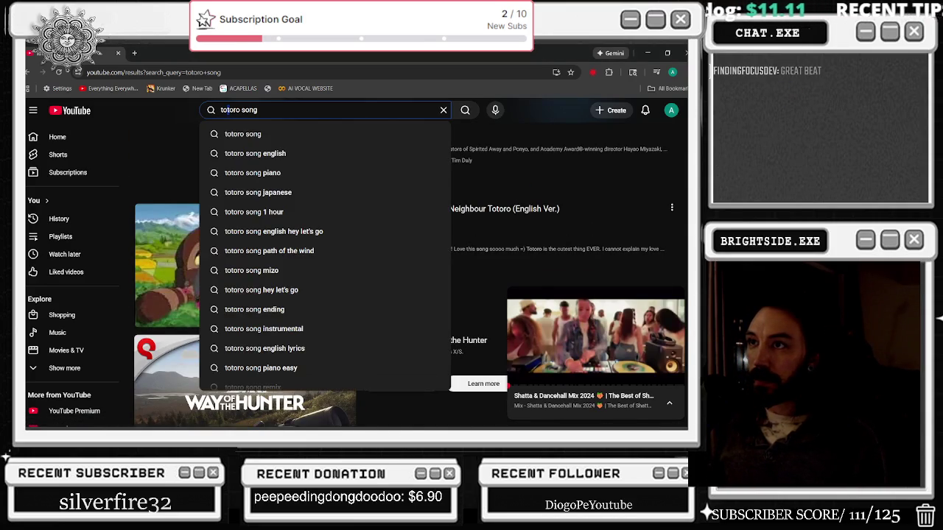
key("BackSpace")
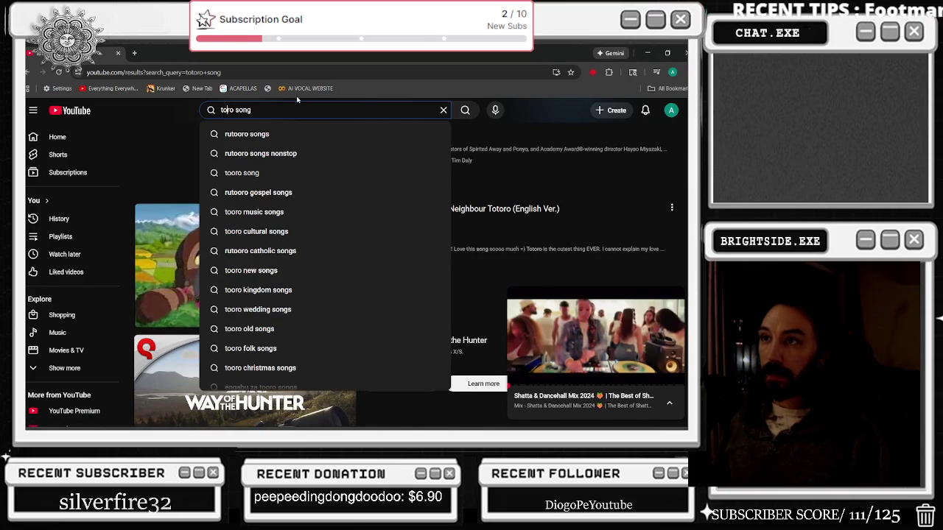
key("BackSpace")
type("to")
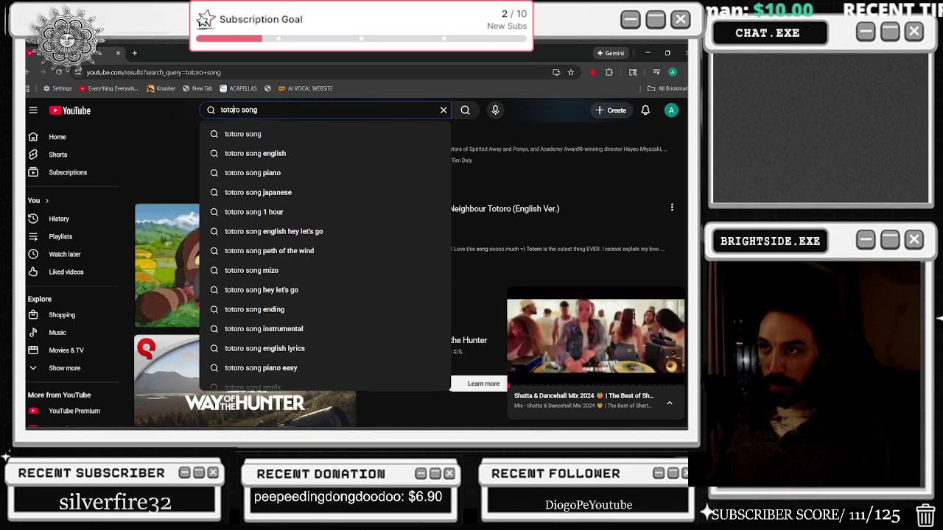
type("el")
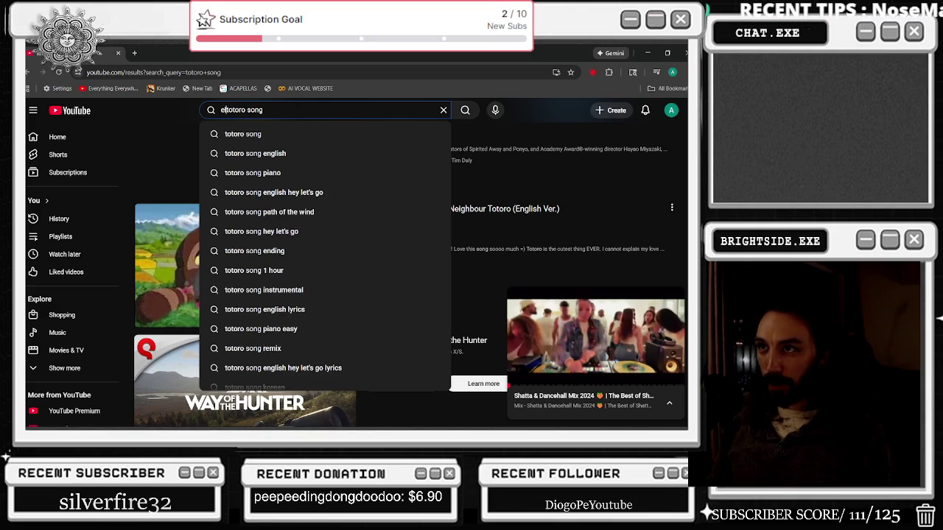
key("Return")
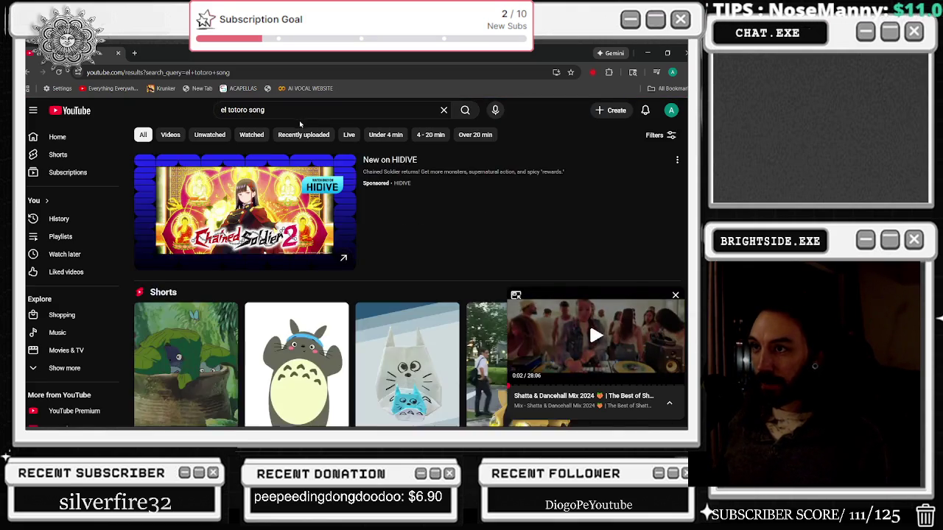
scroll(391, 202, "down", 5)
scroll(391, 204, "down", 10)
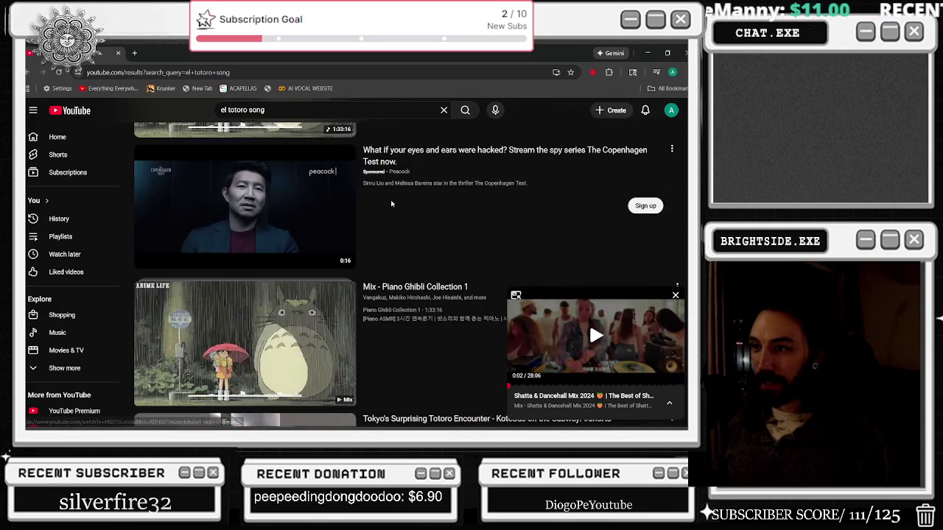
scroll(390, 209, "down", 10)
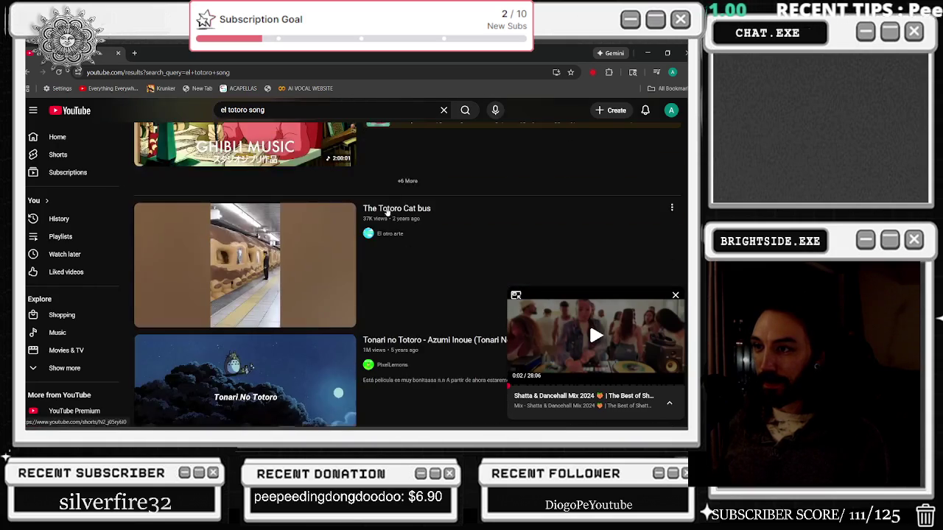
scroll(371, 207, "down", 1)
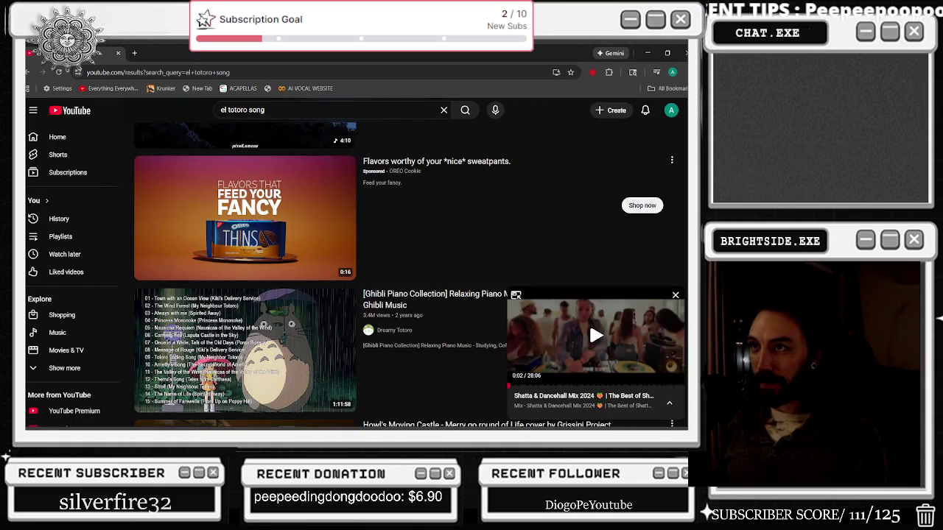
- Shorten the query to 'el tot song', resume the mix in the miniplayer, and browse results
left_click_drag(248, 109, 235, 110)
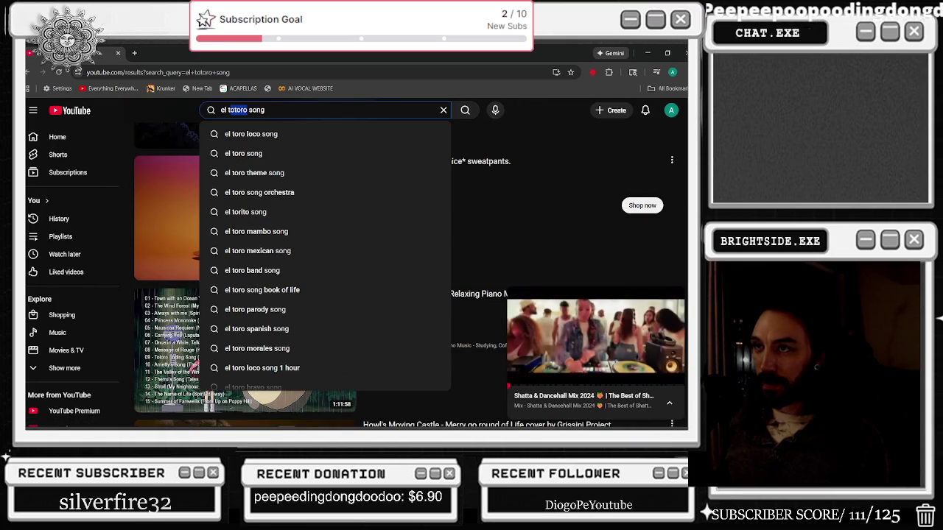
type("t")
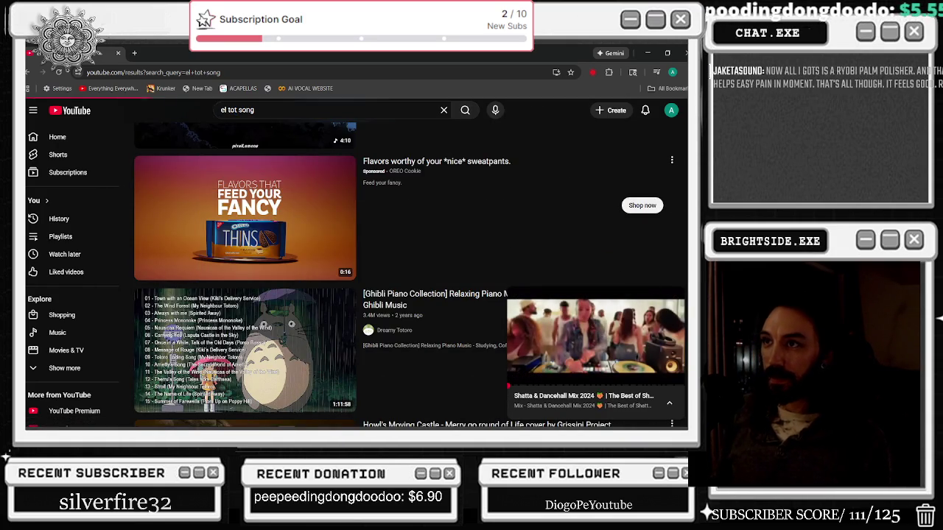
scroll(258, 127, "down", 5)
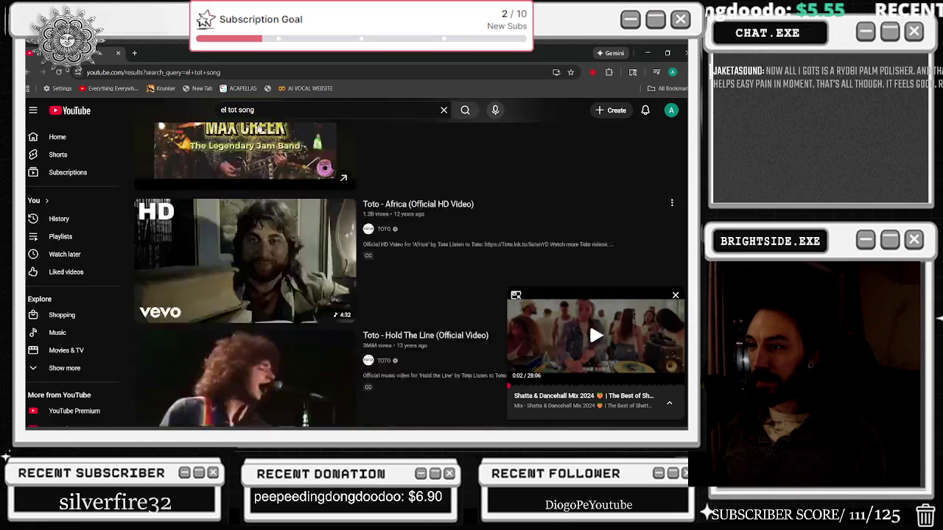
left_click(595, 336)
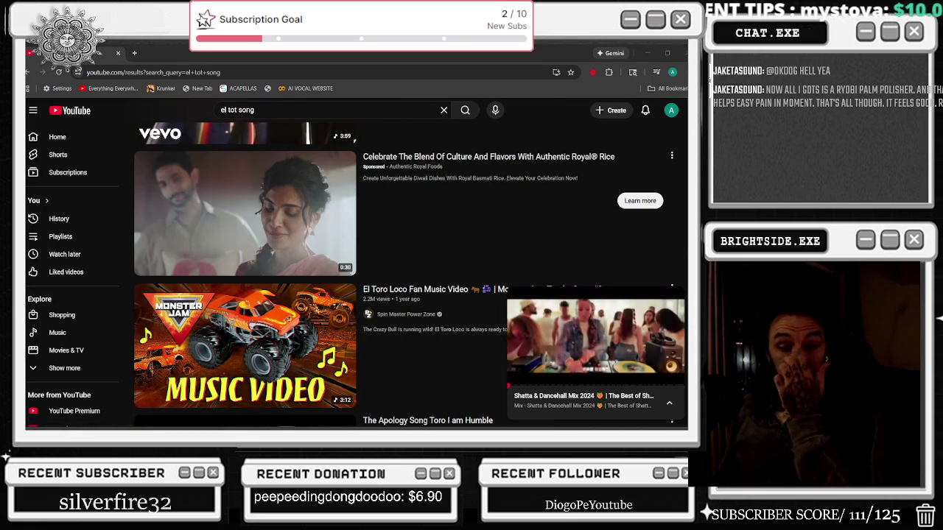
mouse_move(212, 207)
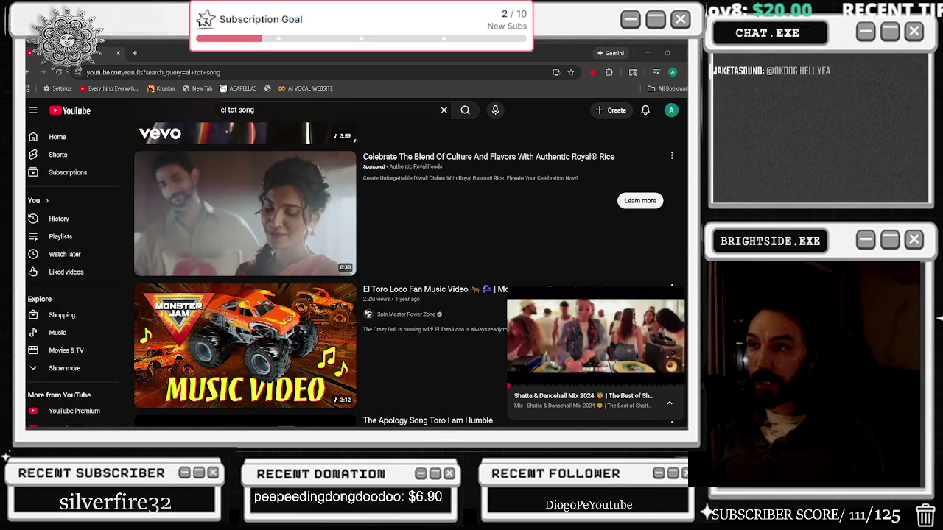
scroll(359, 188, "down", 6)
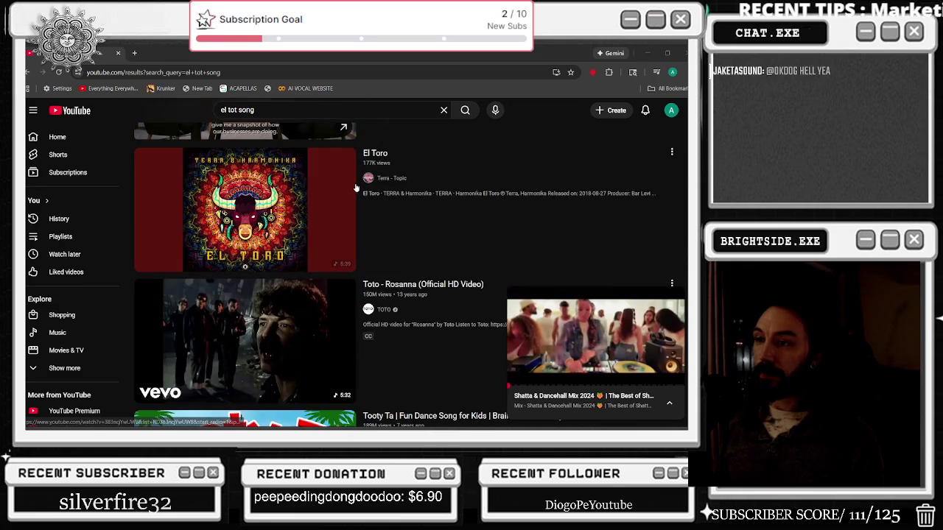
scroll(353, 190, "down", 3)
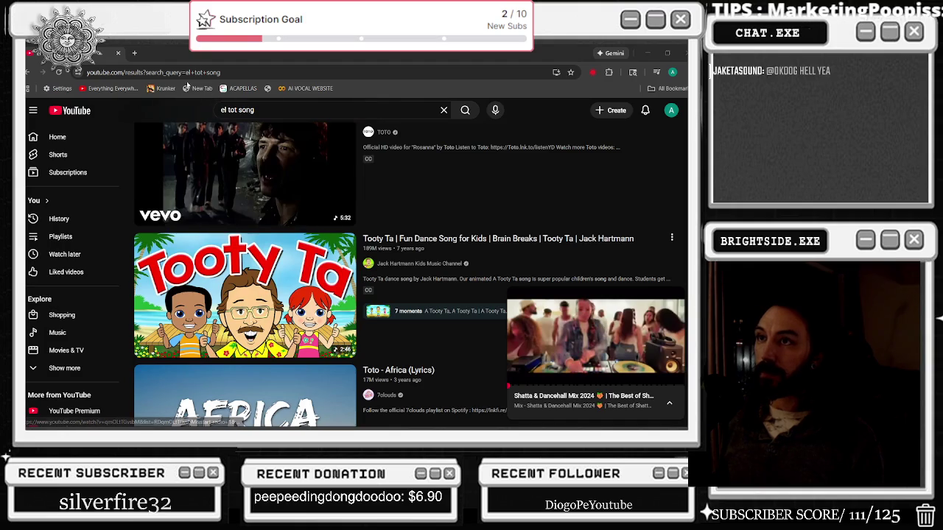
left_click(182, 74)
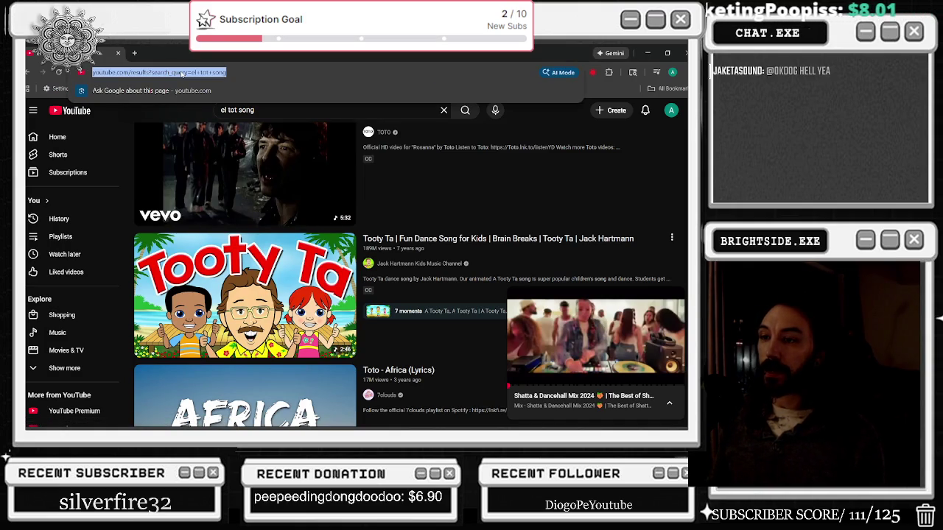
- Google 'la totoro la totoro spanish song', skim the results, and switch back to Unreal Engine
type("la totoro la totoro spanish song")
key("Return")
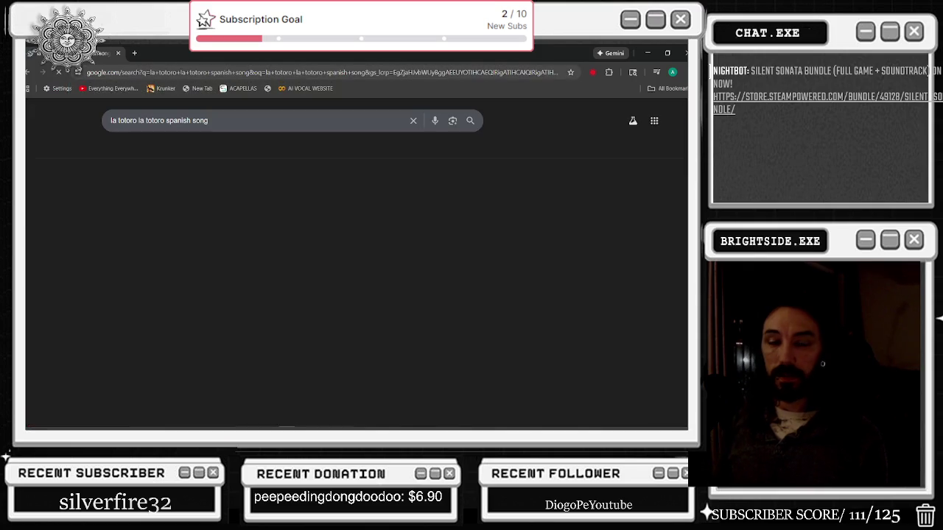
scroll(190, 222, "down", 7)
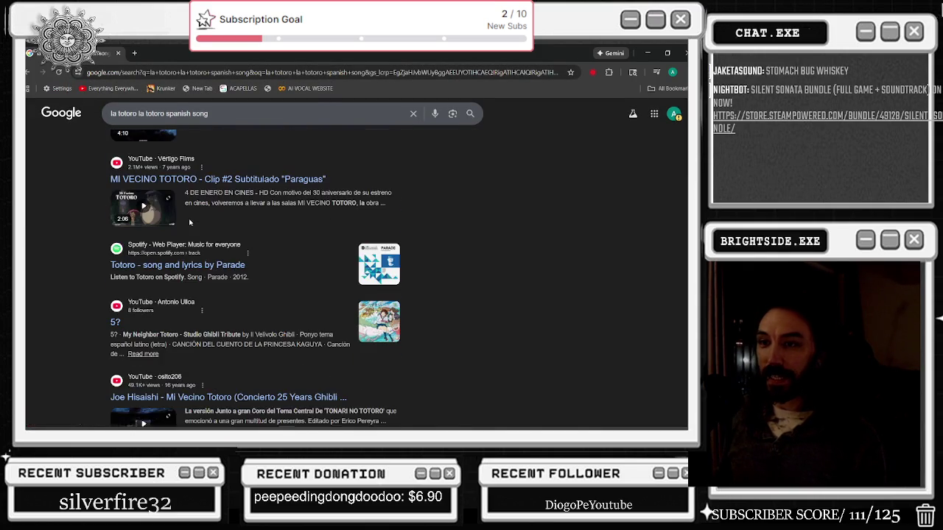
scroll(189, 221, "down", 1)
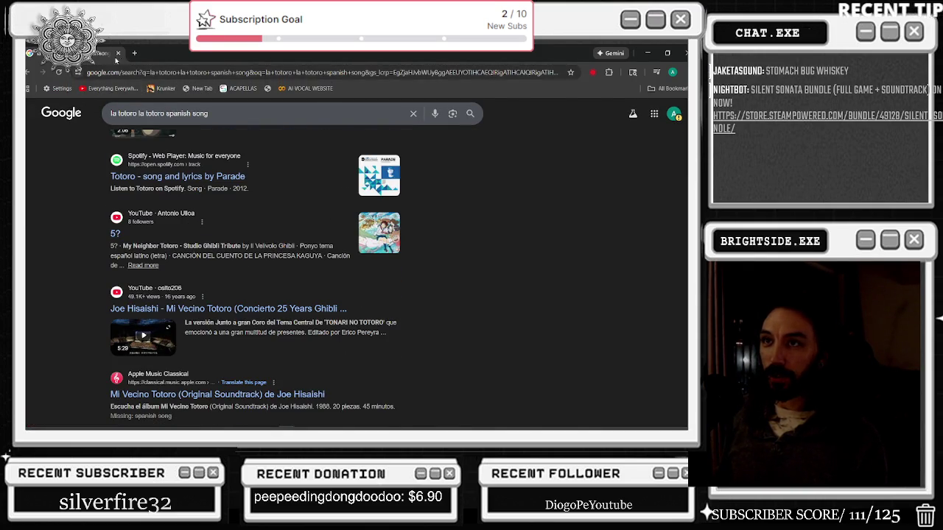
key("alt+Tab")
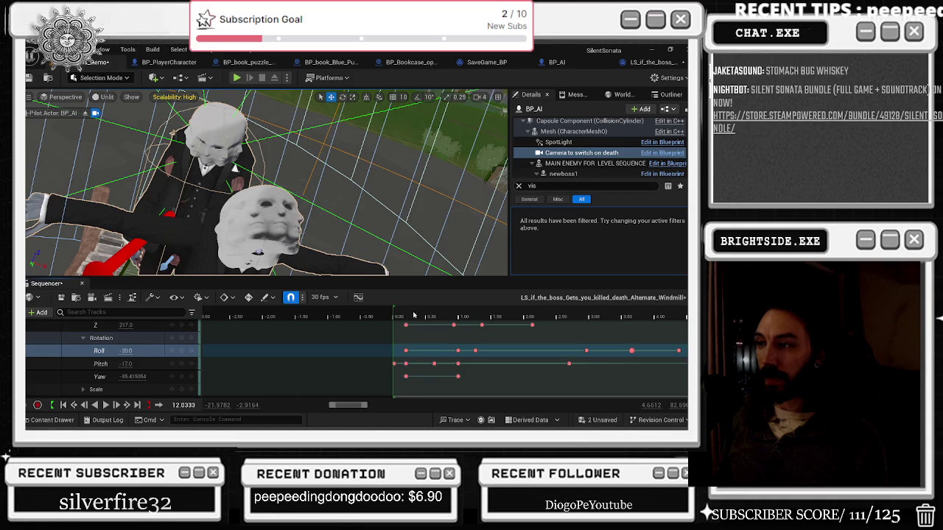
- Preview the opening of the grab and select only the player's Pitch rotation track
left_click(394, 315)
key("space")
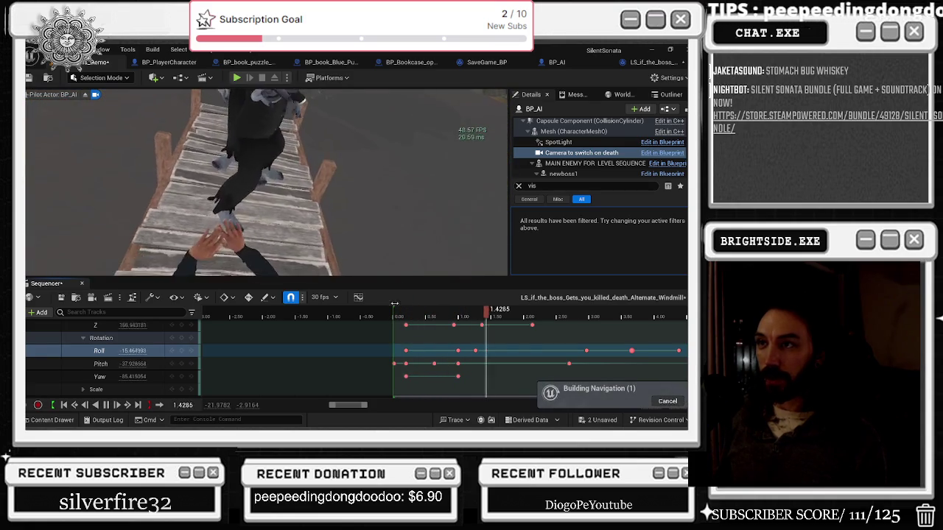
left_click_drag(425, 317, 477, 317)
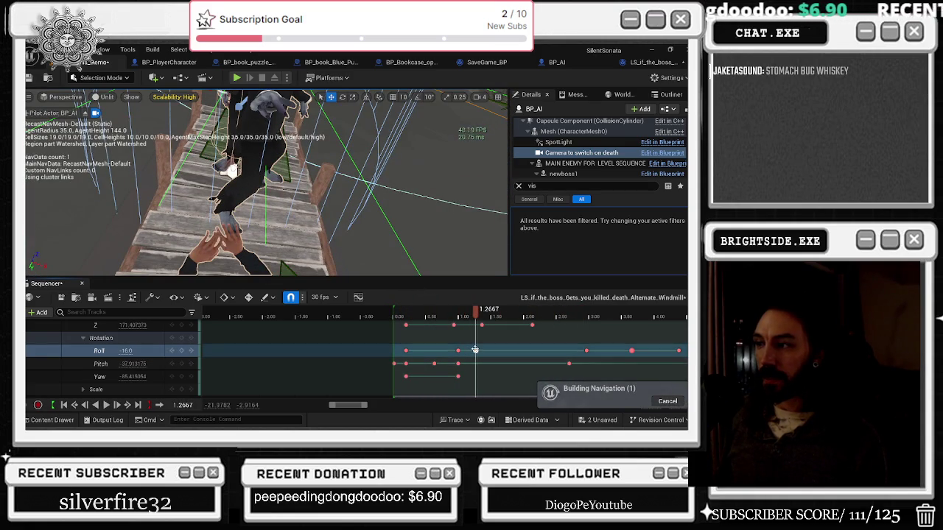
left_click(137, 368, "shift")
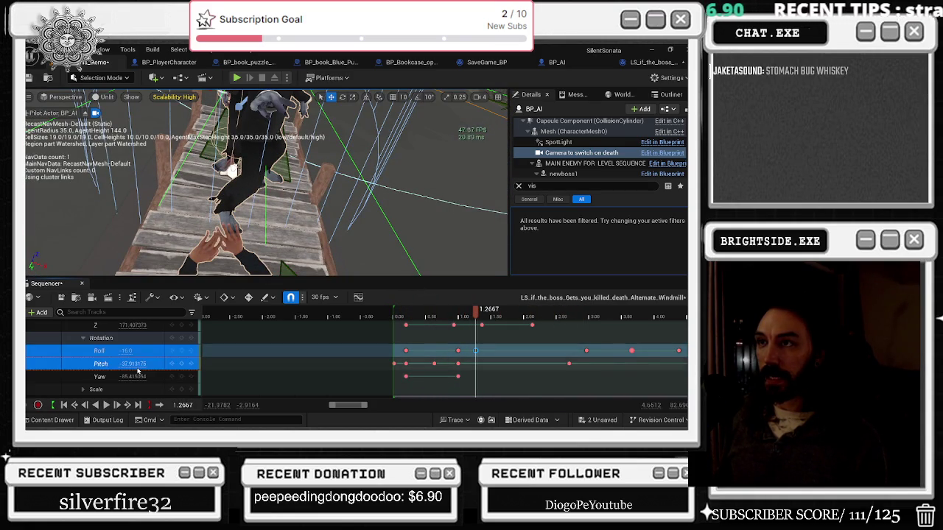
left_click(137, 370)
left_click(400, 317)
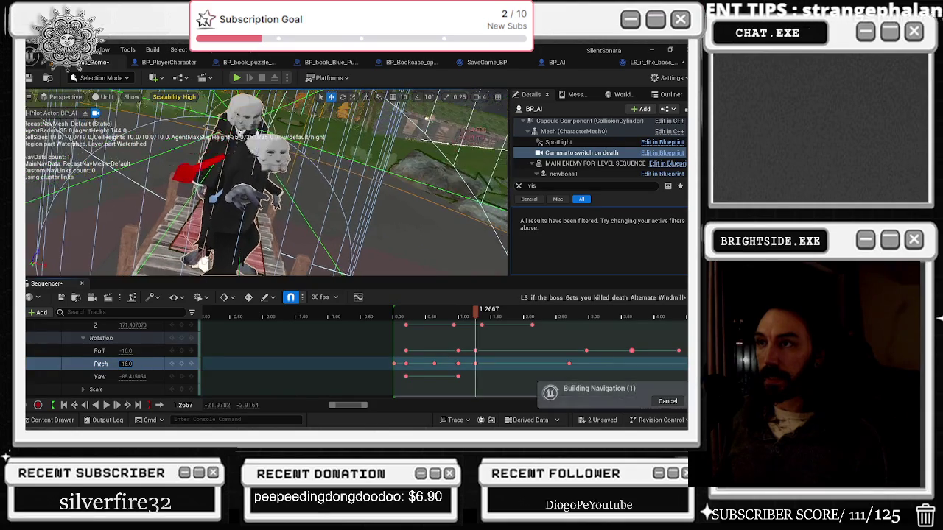
key("space")
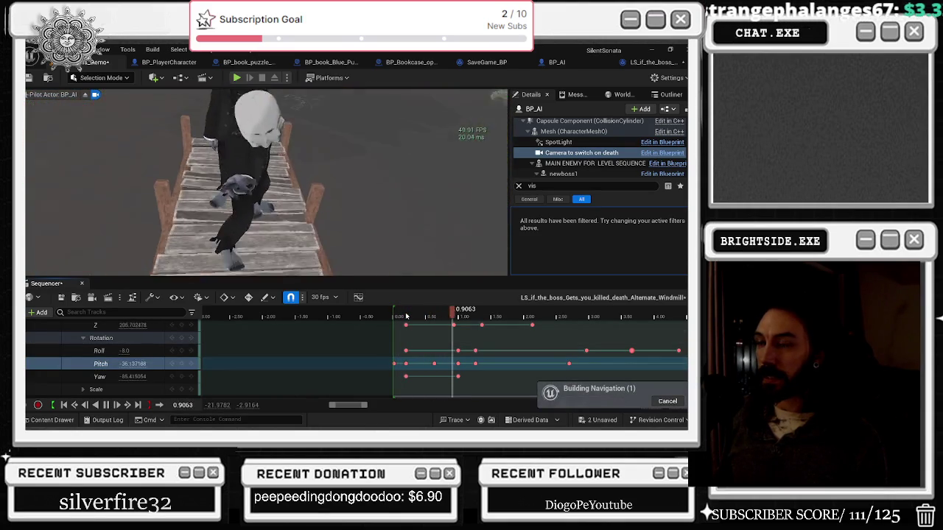
key("space")
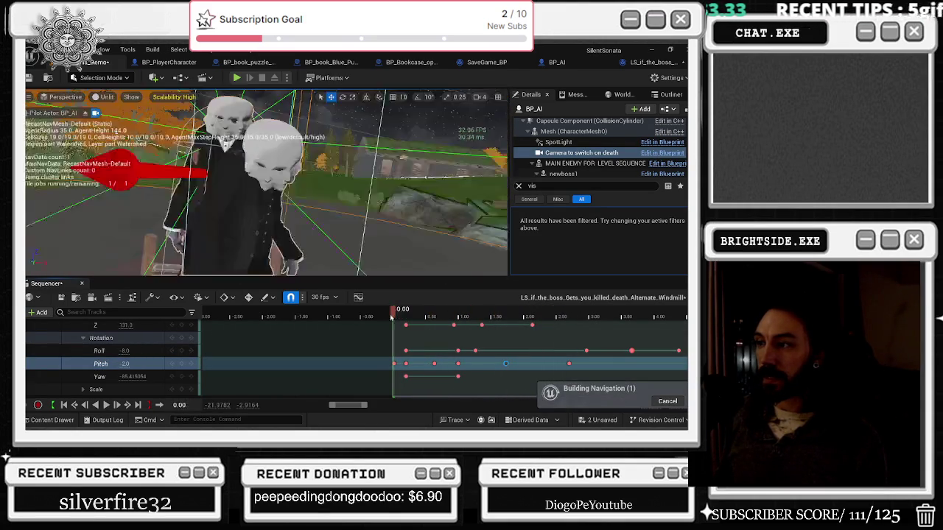
key("space")
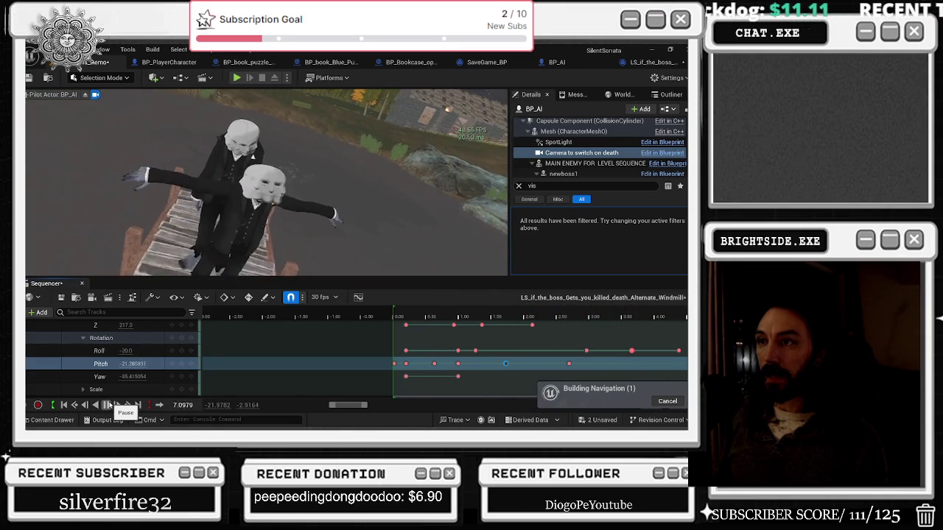
- Edit the player's Pitch value, leave game view, and replay the cutscene from frame 0
left_click(64, 405)
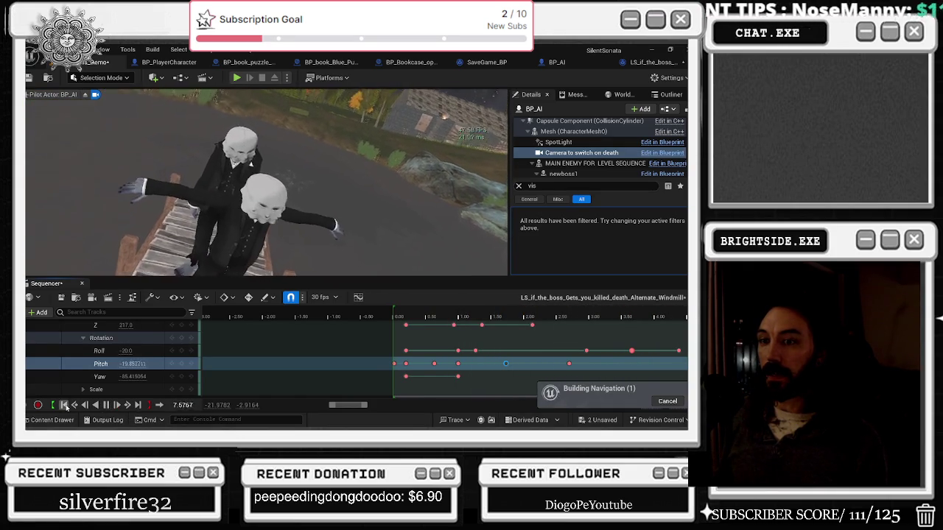
left_click(64, 405)
left_click(105, 405)
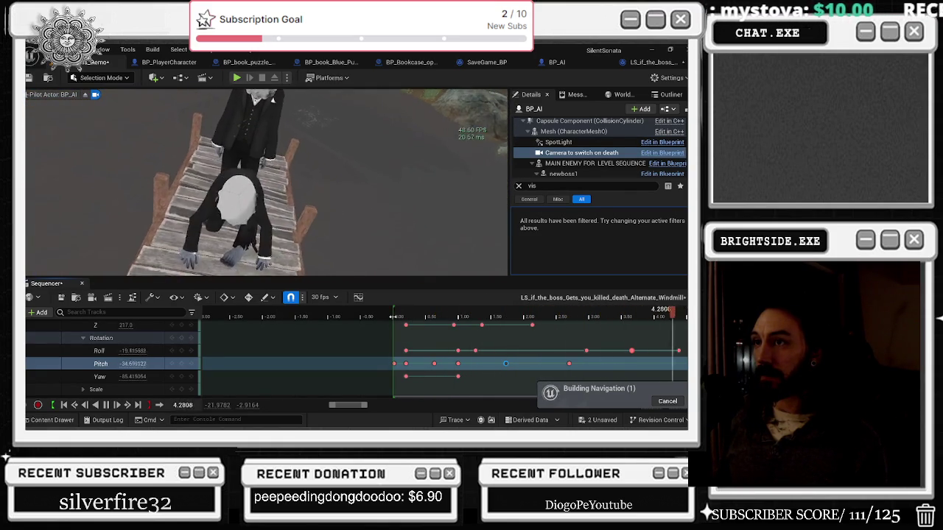
key("g")
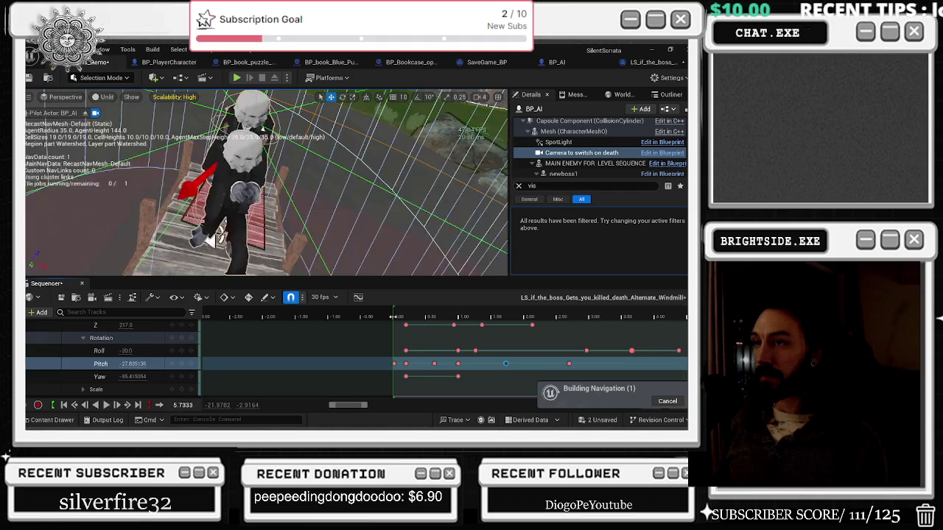
left_click(399, 317)
key("space")
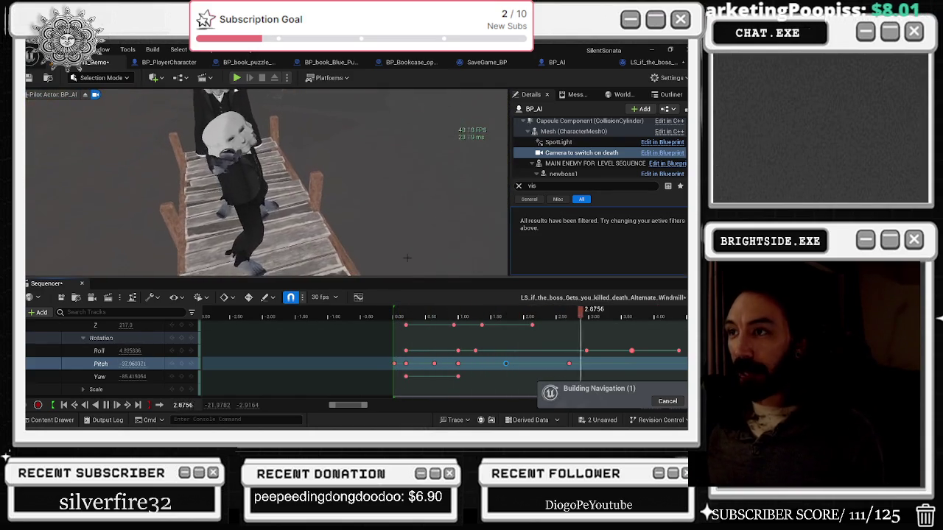
left_click(395, 318)
key("Left")
key("space")
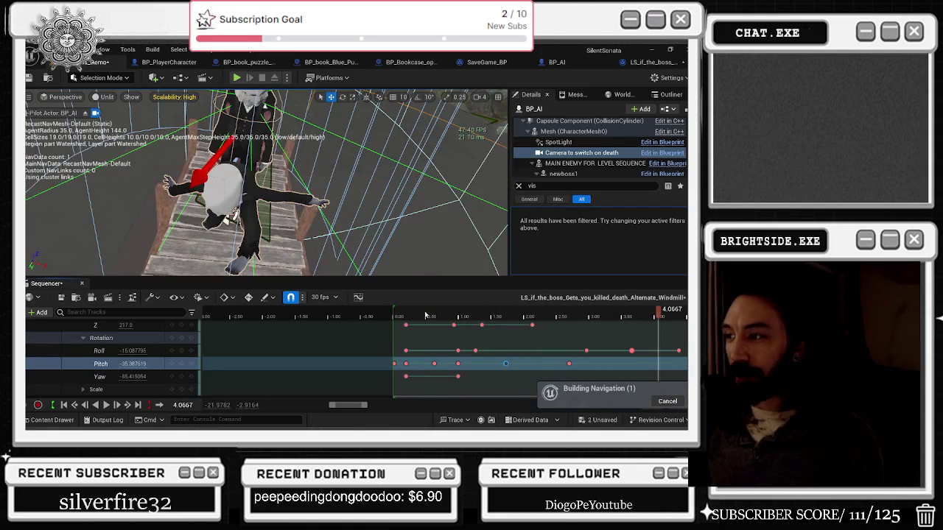
- Replay the grab-and-lift several times from the start, stopping around 4.80
left_click(397, 312)
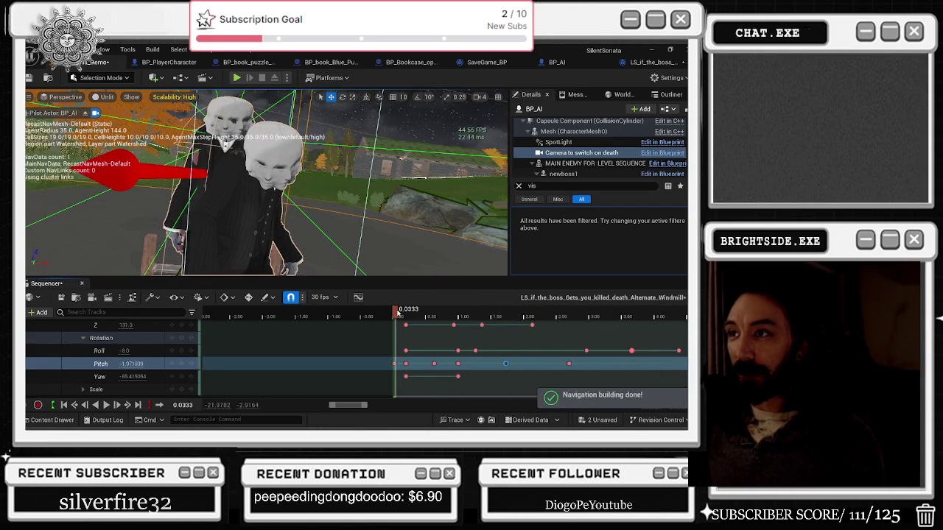
key("space")
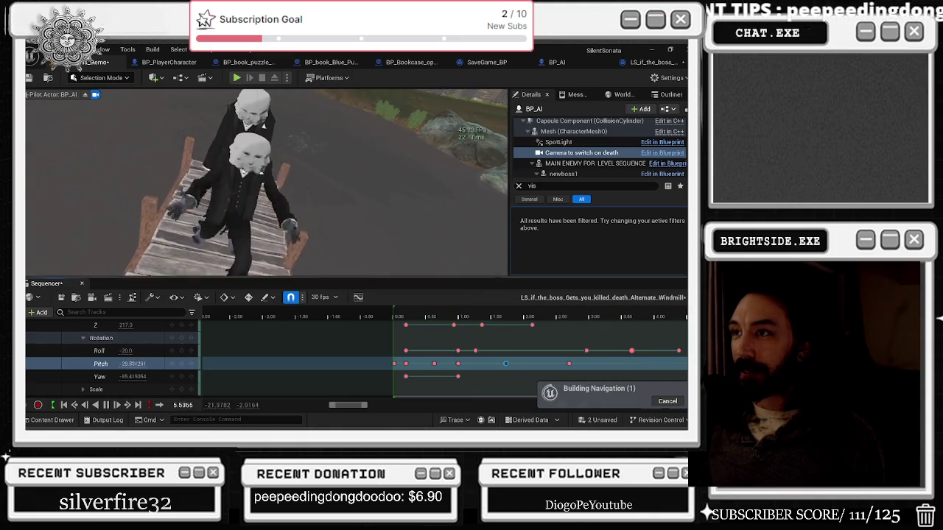
left_click(398, 307)
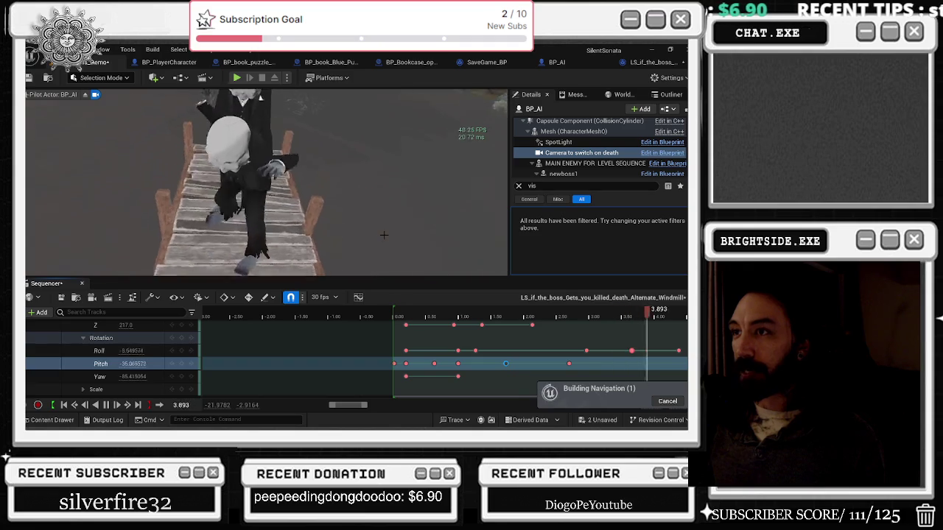
key("space")
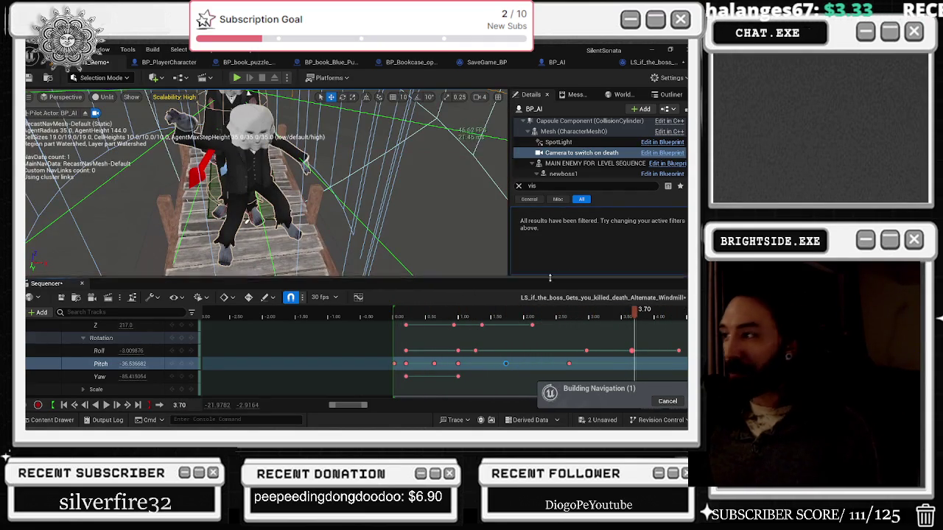
left_click(394, 315)
key("space")
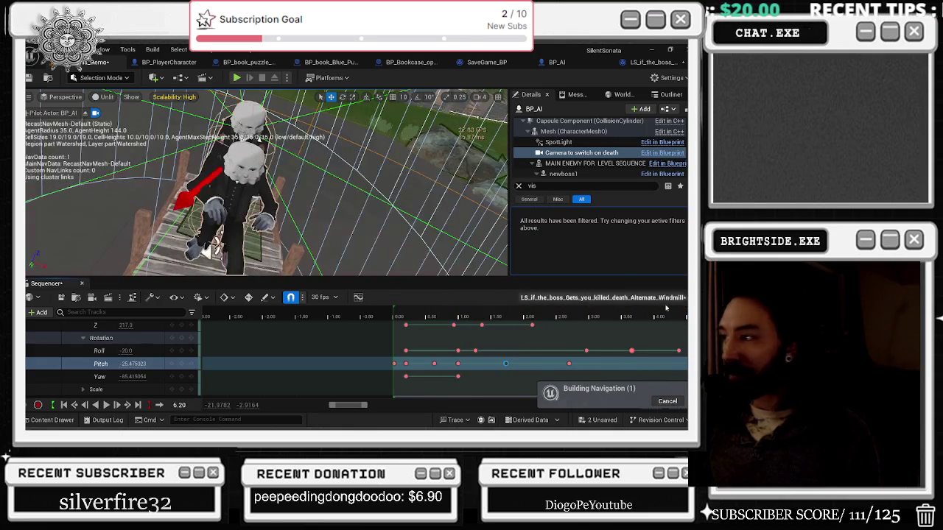
key("space")
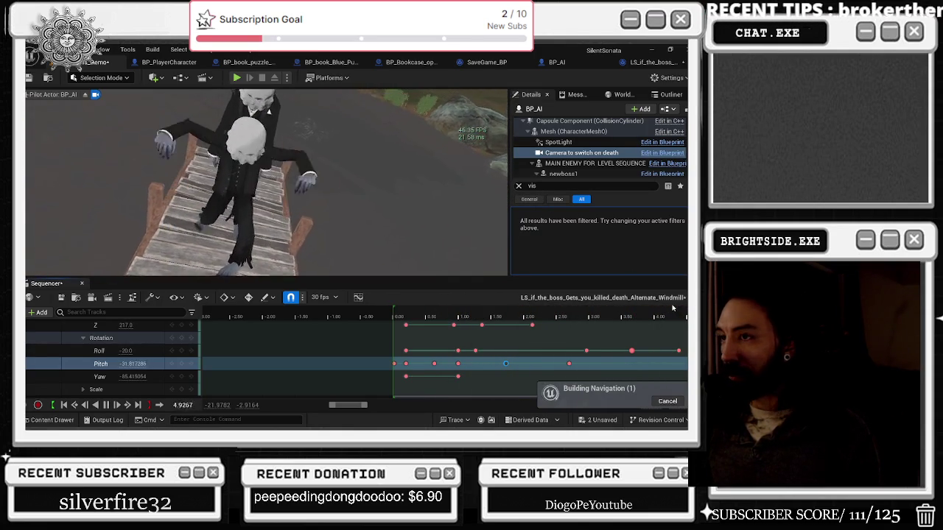
left_click(457, 315)
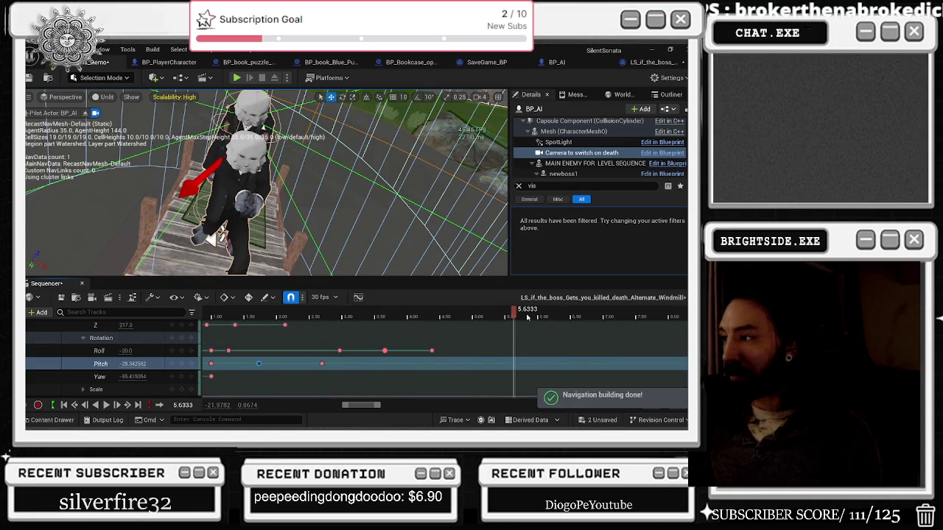
key("space")
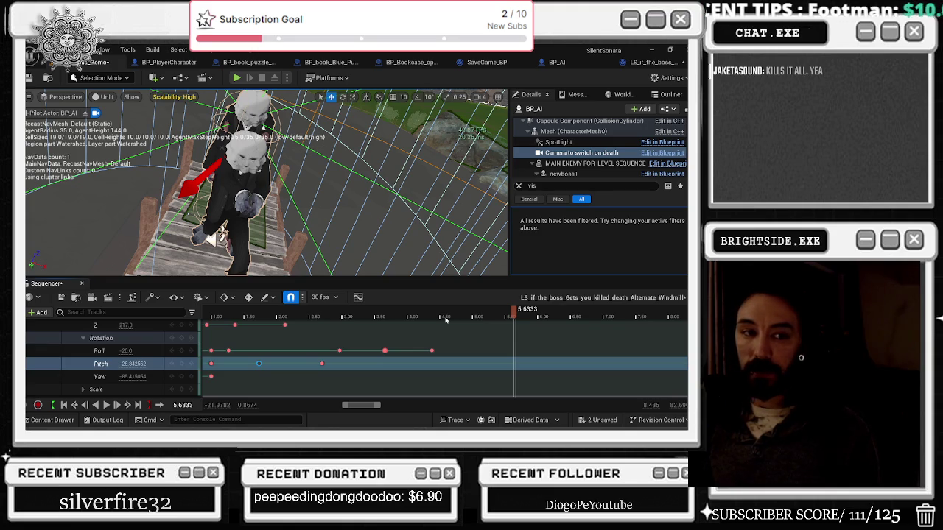
scroll(445, 319, "left", 5)
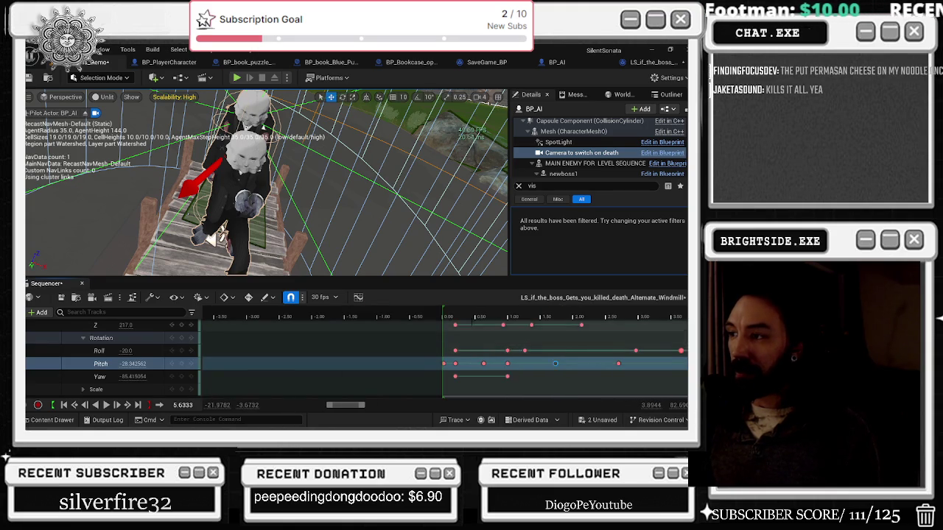
- Collapse the camera track, expand the dead main character's Transform, and select its Location channels
scroll(471, 322, "right", 5)
left_click(306, 316)
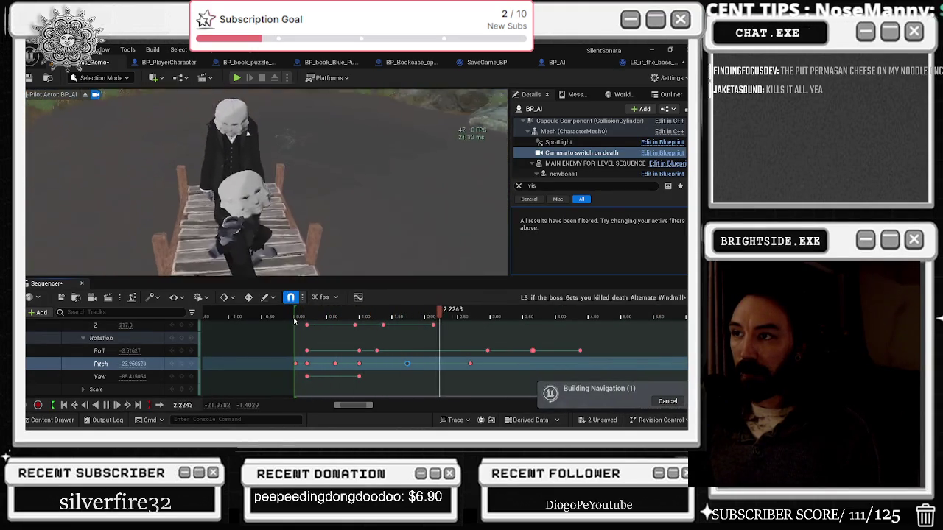
scroll(87, 349, "up", 3)
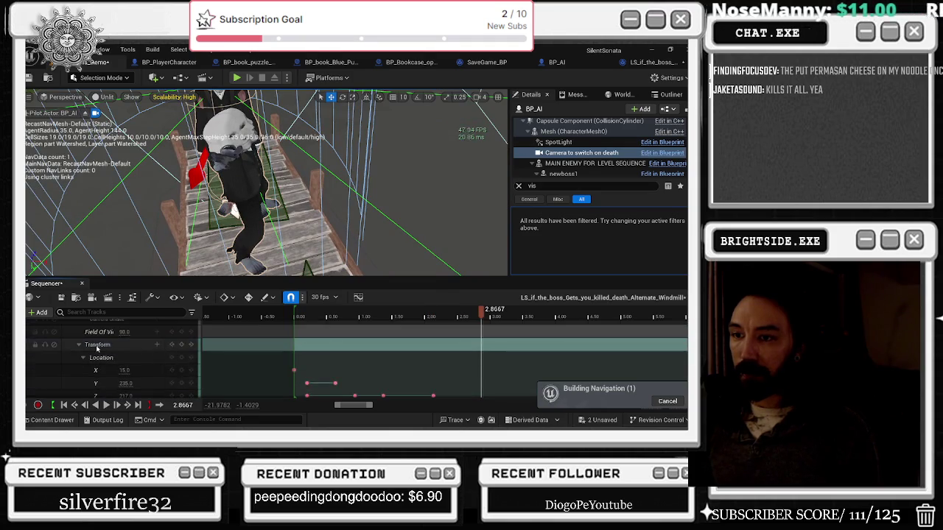
scroll(87, 350, "up", 3)
left_click(75, 351)
left_click(111, 364)
scroll(110, 354, "down", 1)
left_click(302, 314)
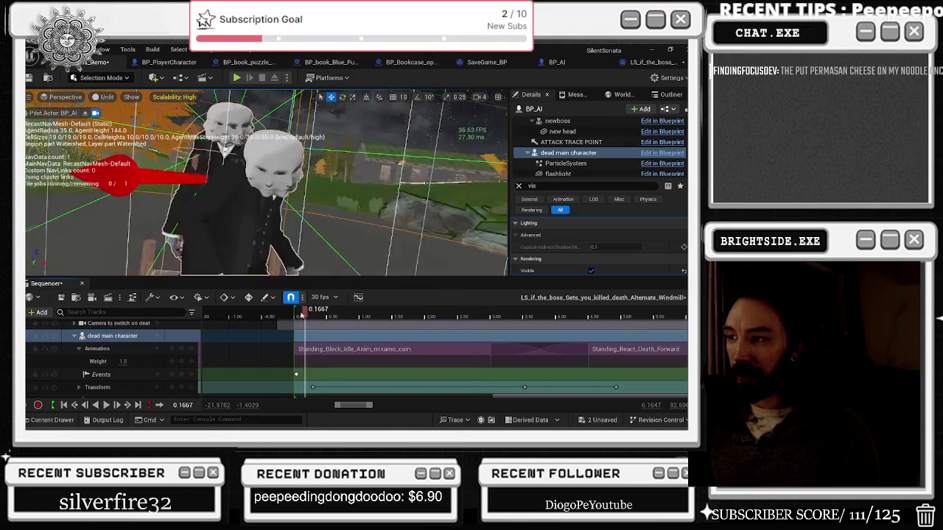
left_click_drag(302, 315, 310, 314)
scroll(149, 365, "down", 1)
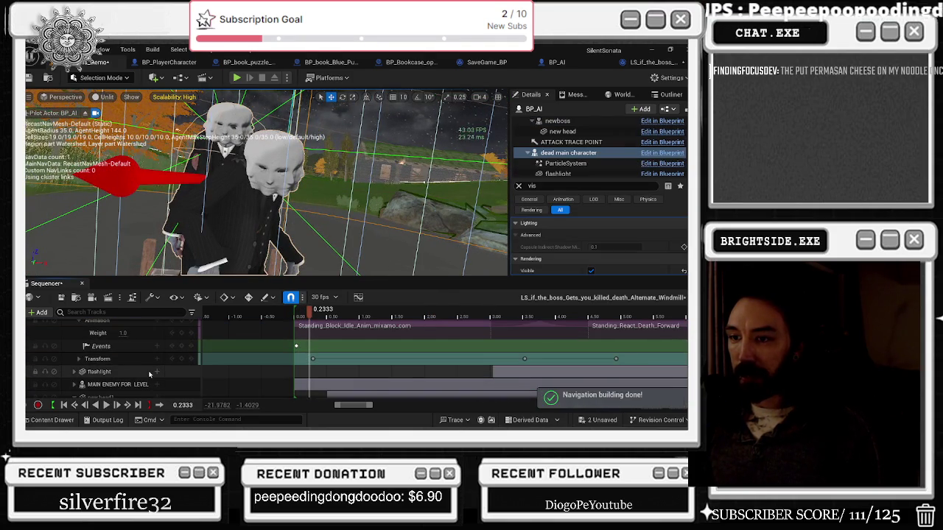
scroll(149, 372, "down", 1)
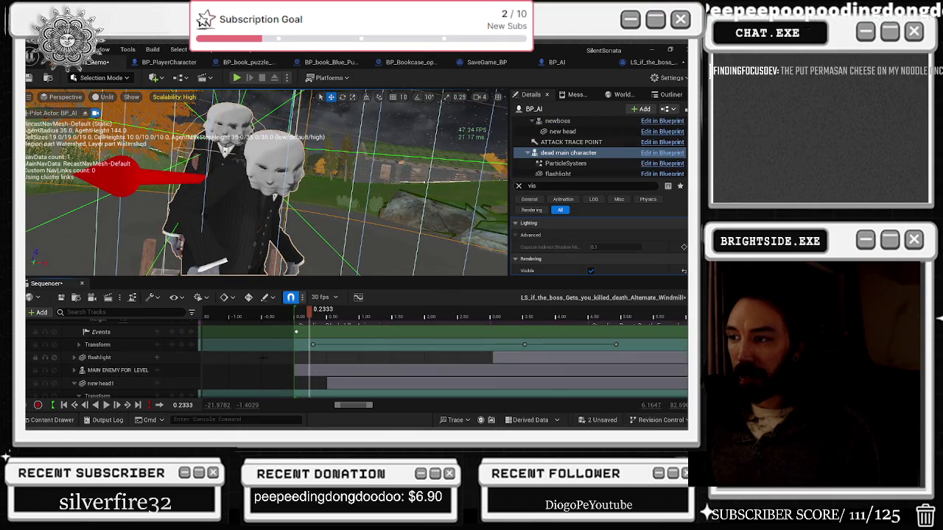
left_click(79, 345)
scroll(148, 361, "down", 2)
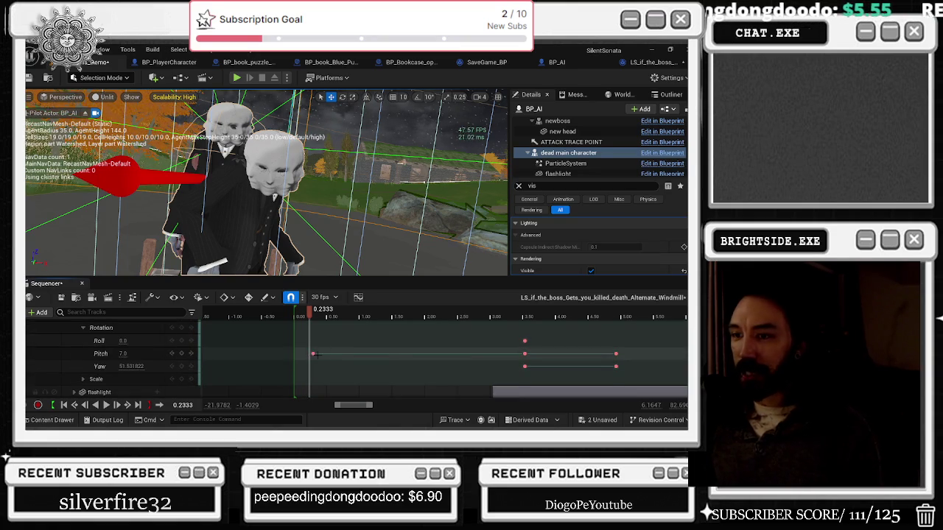
scroll(110, 339, "up", 1)
left_click(84, 331)
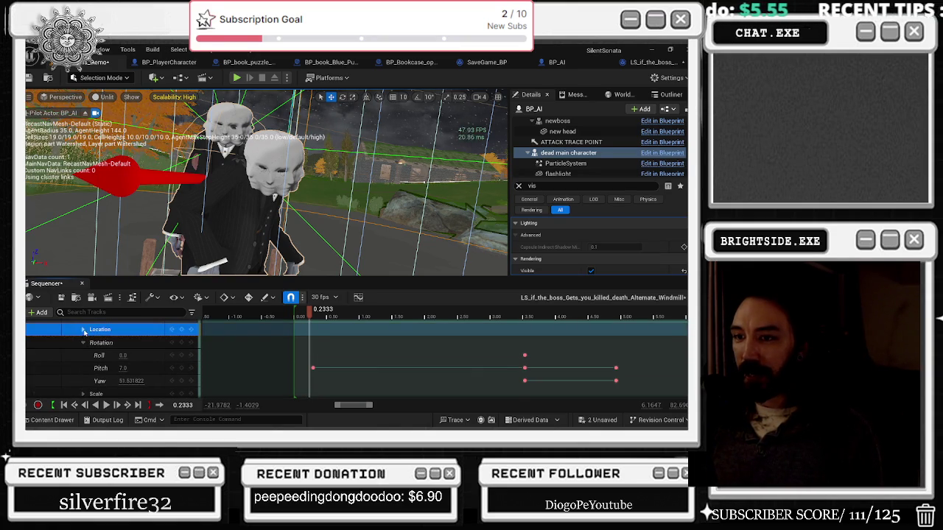
- At 0.1667, key the character's Location Z to -106 and Y to -49, then edit X
left_click(263, 324)
key("Left")
key("Left")
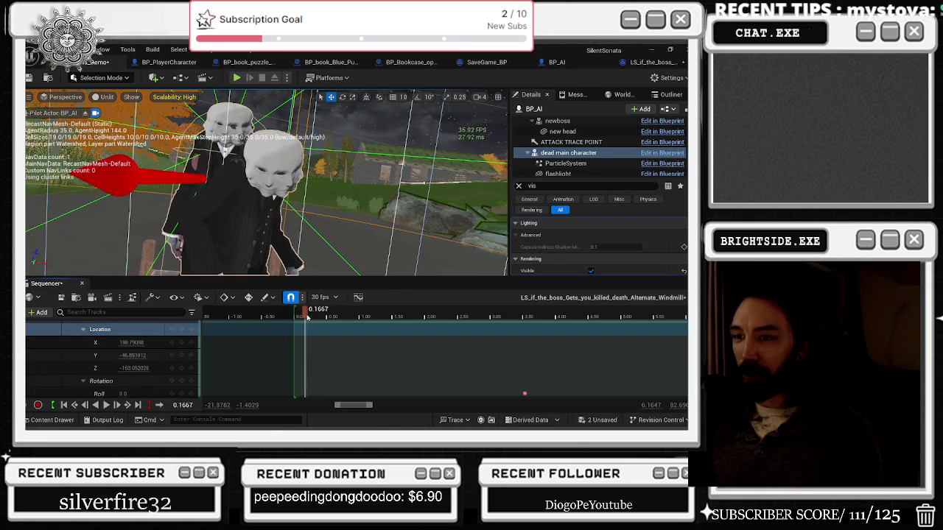
left_click(131, 368)
type("-131.0")
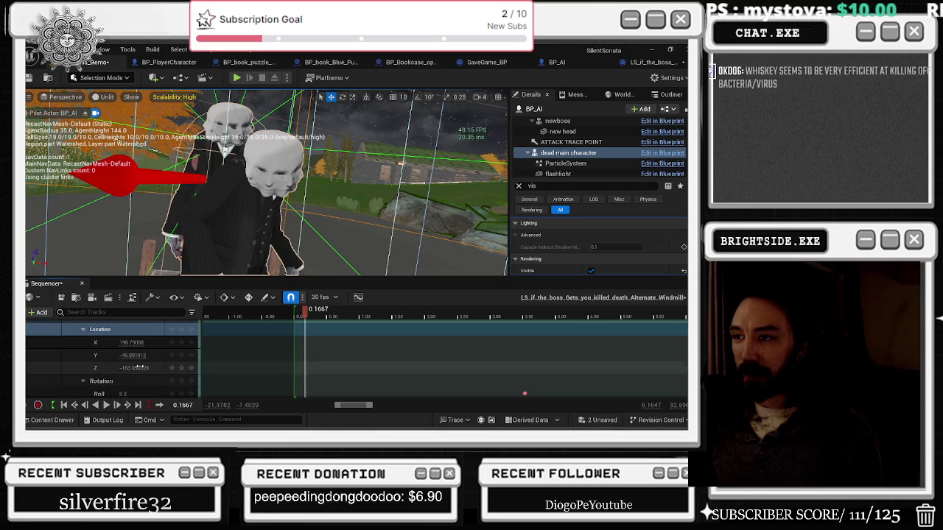
key("Return")
mouse_move(131, 368)
left_mouse_down()
mouse_move(138, 355)
mouse_move(118, 342)
mouse_move(130, 342)
left_mouse_up()
left_click(125, 356)
left_click(126, 342)
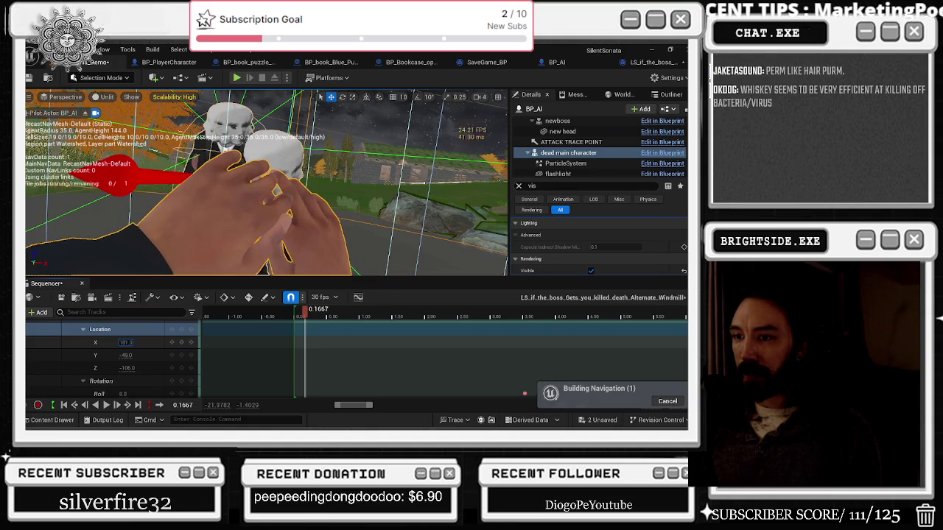
- At 0.8333, raise the character's Location Z and adjust Y to lift the player toward the boss
left_click(182, 330)
left_click_drag(311, 315, 355, 316)
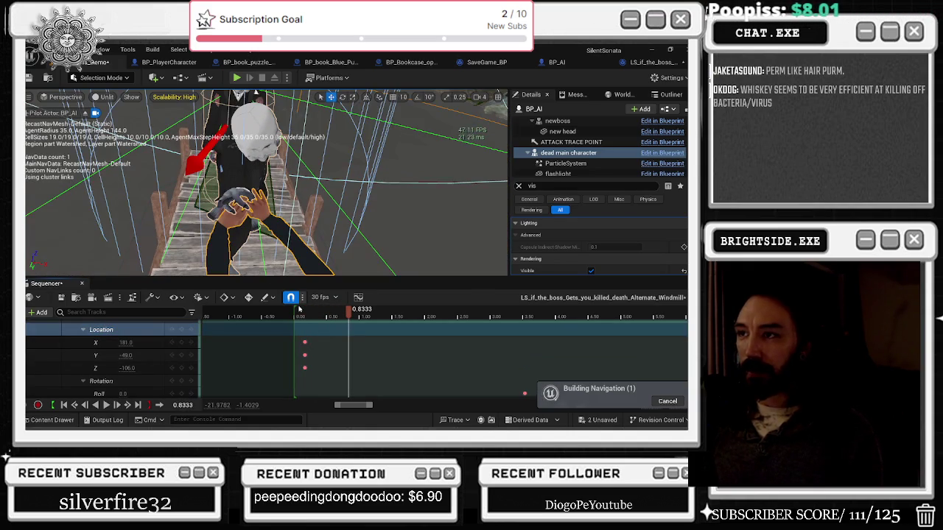
left_click_drag(125, 367, 141, 368)
mouse_move(125, 355)
left_mouse_down()
mouse_move(144, 355)
mouse_move(136, 341)
mouse_move(144, 342)
left_mouse_up()
- Browse the Camera Shake tracks and check the pose at 0.5333 and the 0.8333 location key
scroll(278, 360, "up", 5)
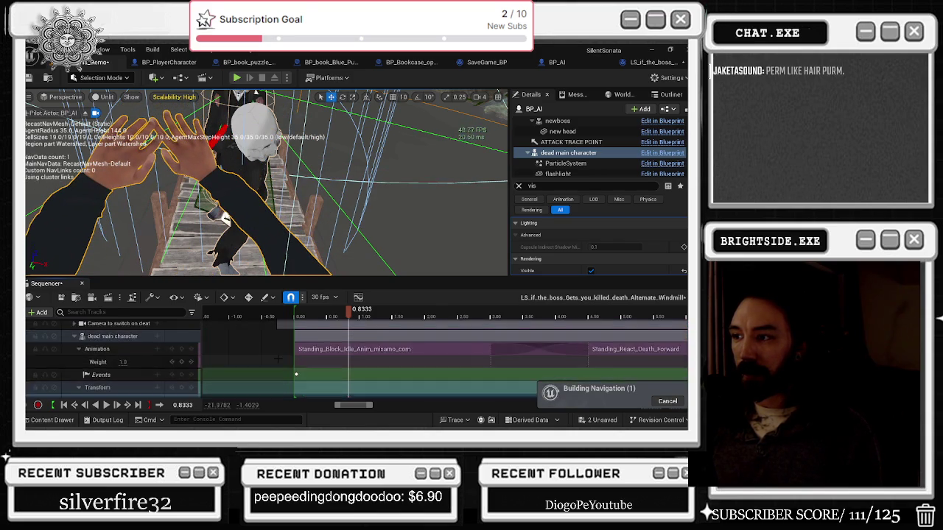
scroll(278, 360, "up", 2)
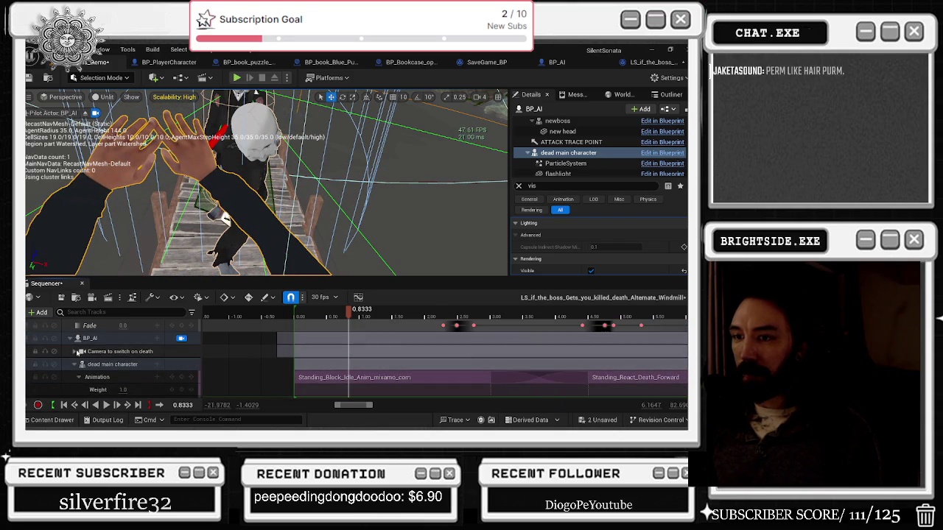
left_click(77, 351)
scroll(77, 339, "down", 2)
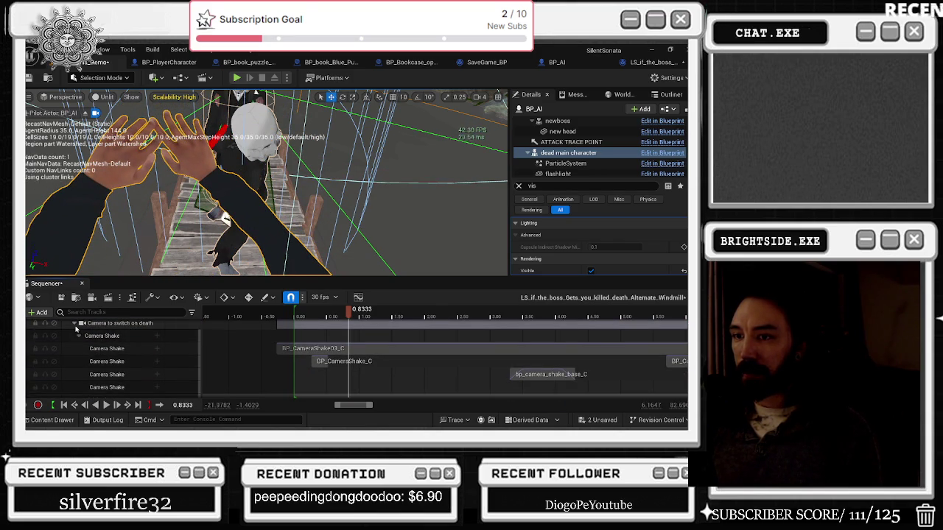
left_click(77, 331)
scroll(85, 342, "down", 4)
scroll(98, 368, "up", 2)
left_click(98, 384)
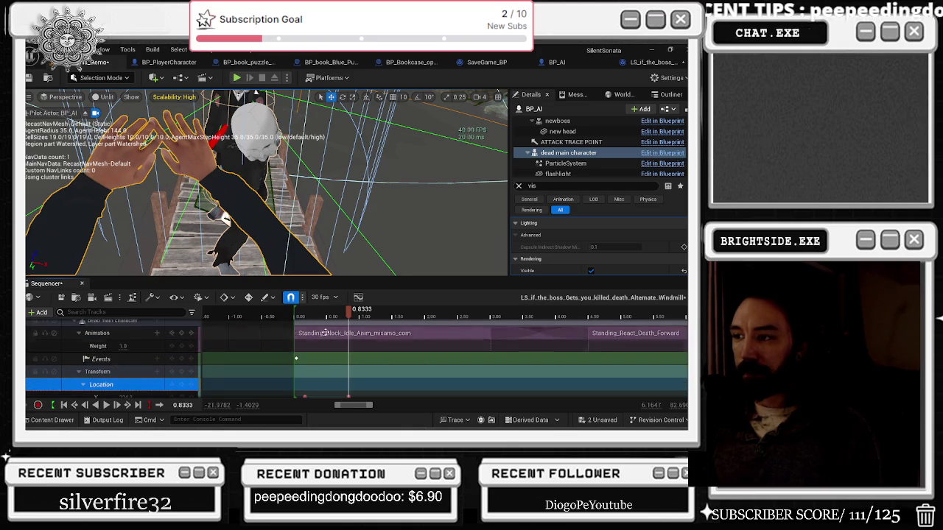
mouse_move(337, 316)
left_mouse_down()
mouse_move(293, 317)
mouse_move(343, 315)
left_mouse_up()
scroll(362, 347, "down", 2)
left_click(349, 369)
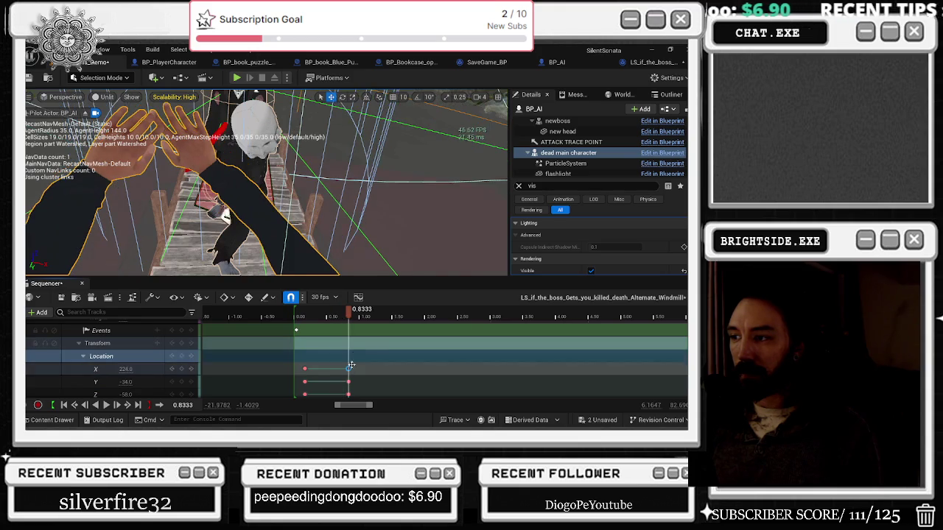
scroll(349, 365, "up", 3)
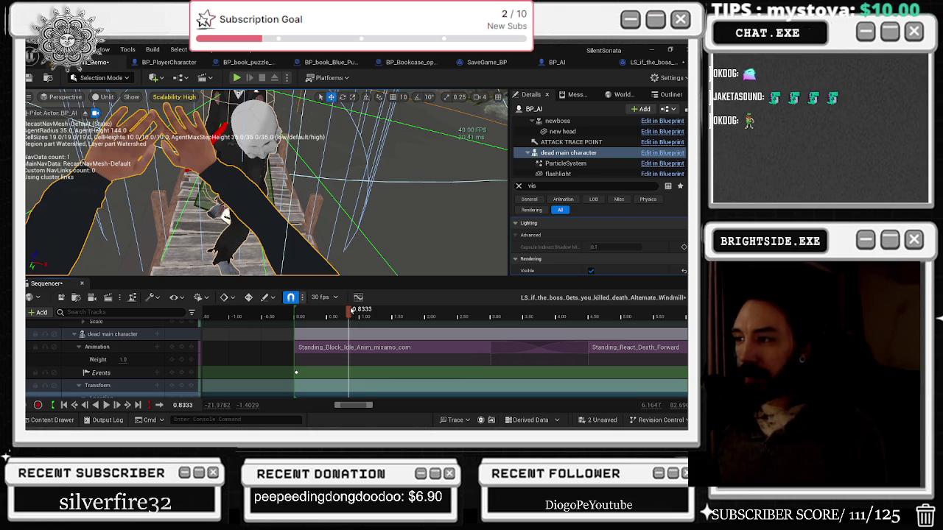
key("space")
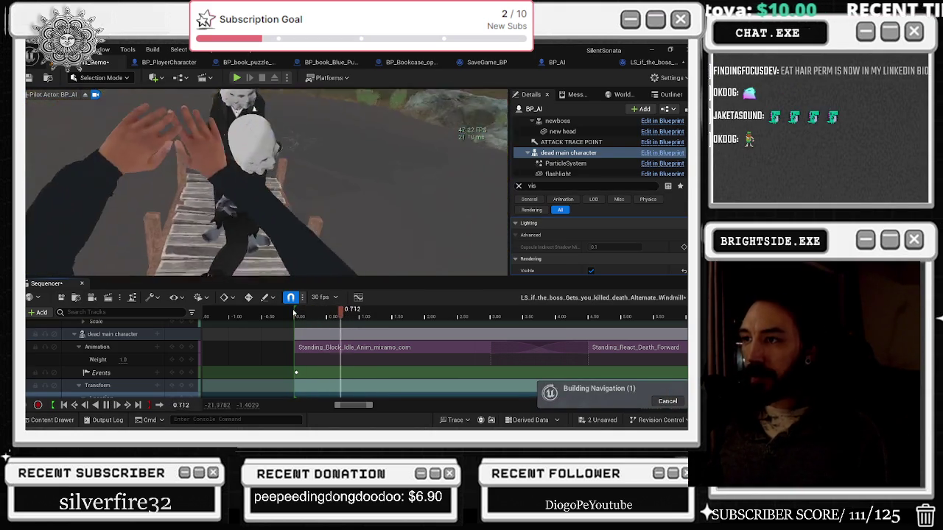
- Replay the cutscene opening three times, stopping at 1.5667 and finally at 1.0333
left_click(295, 313)
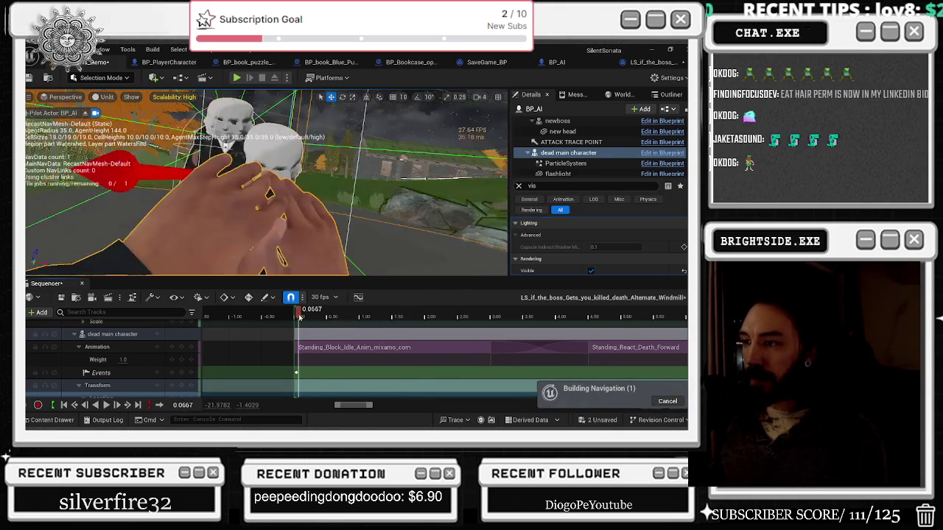
key("space")
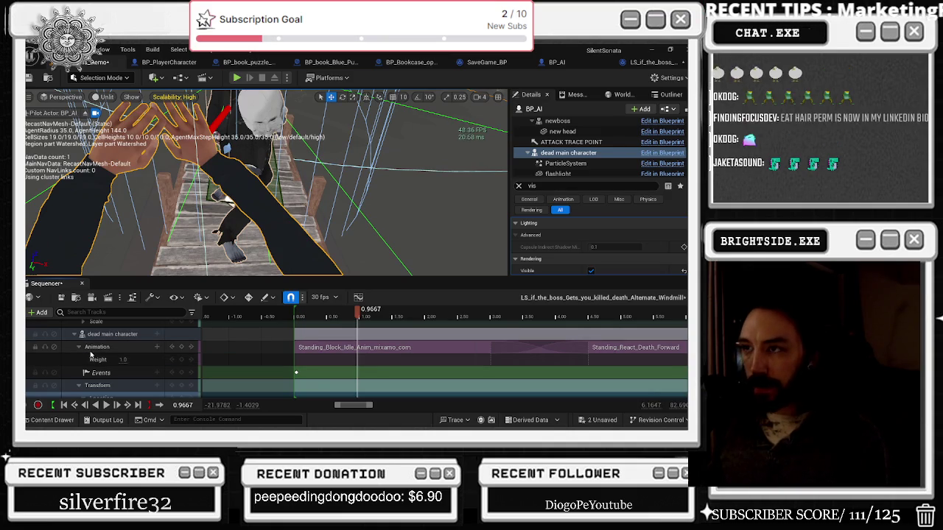
left_click(295, 316)
key("space")
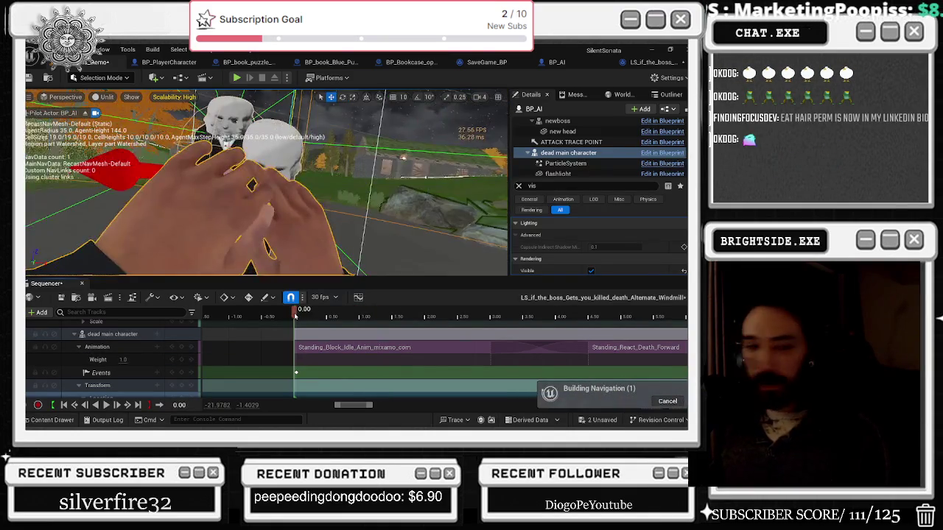
key("space")
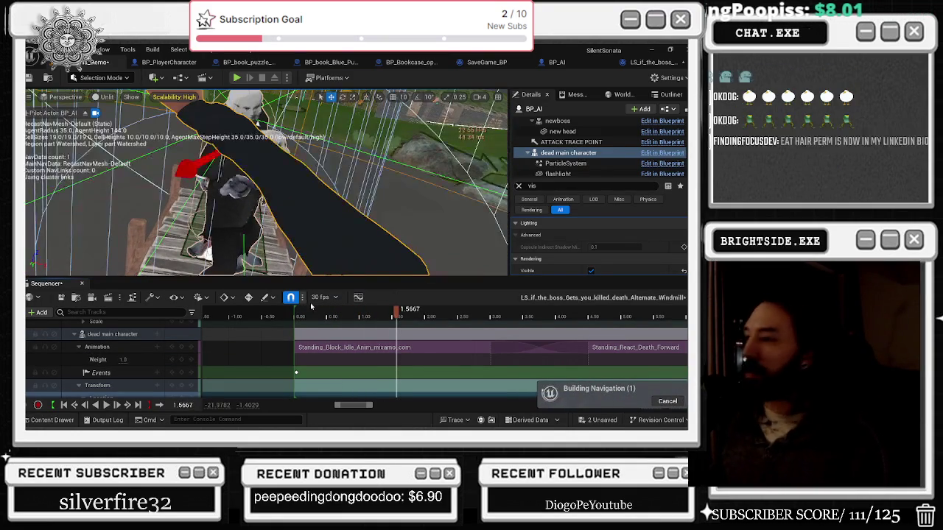
left_click(295, 313)
key("space")
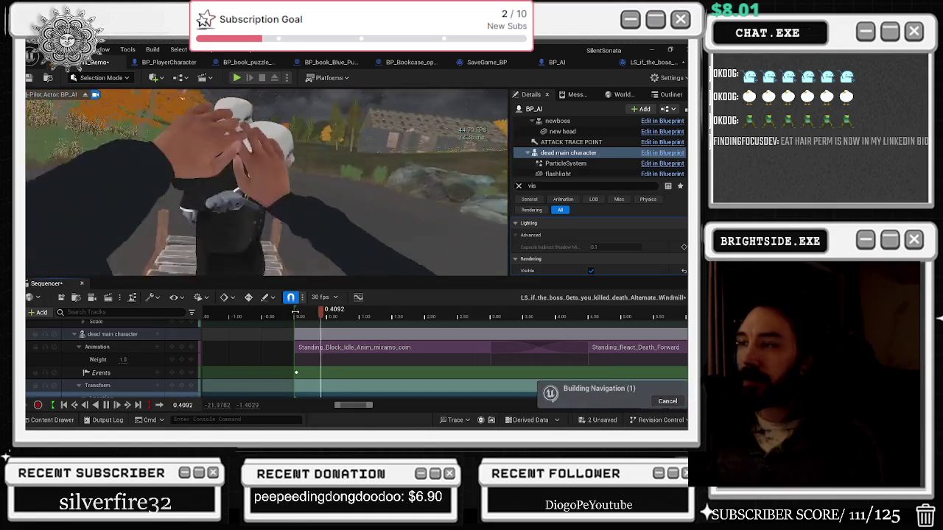
key("space")
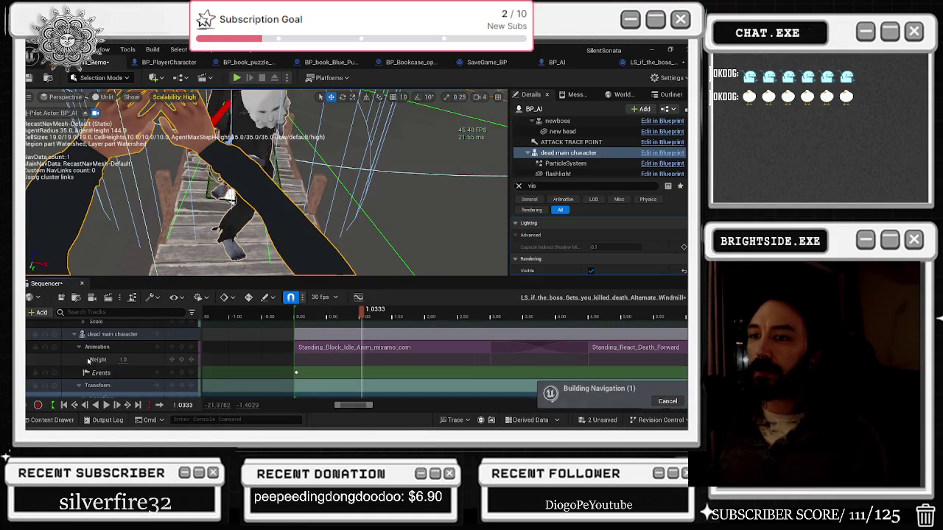
scroll(107, 372, "down", 1)
scroll(107, 376, "down", 1)
- Slide the player's later X/Y/Z location keys onto the 0.9333 frame
double_click(112, 374)
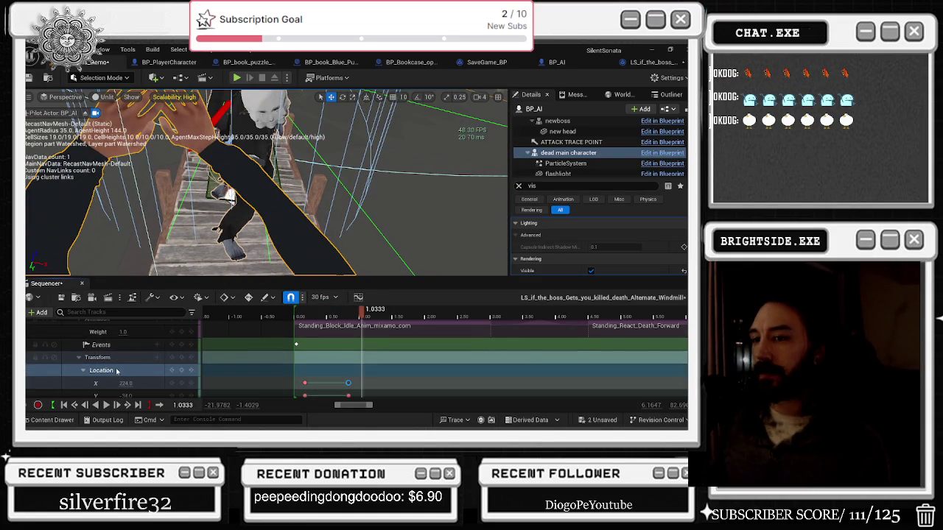
scroll(126, 369, "down", 6)
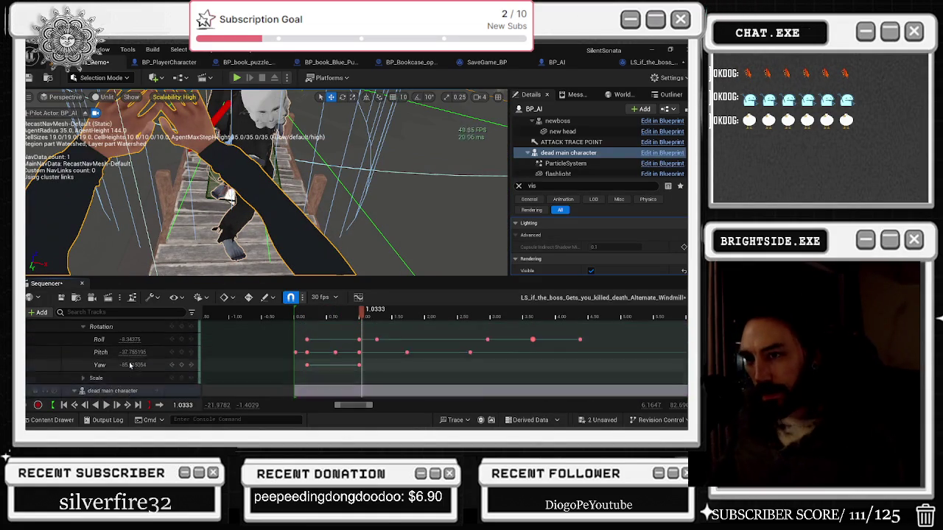
scroll(131, 366, "up", 4)
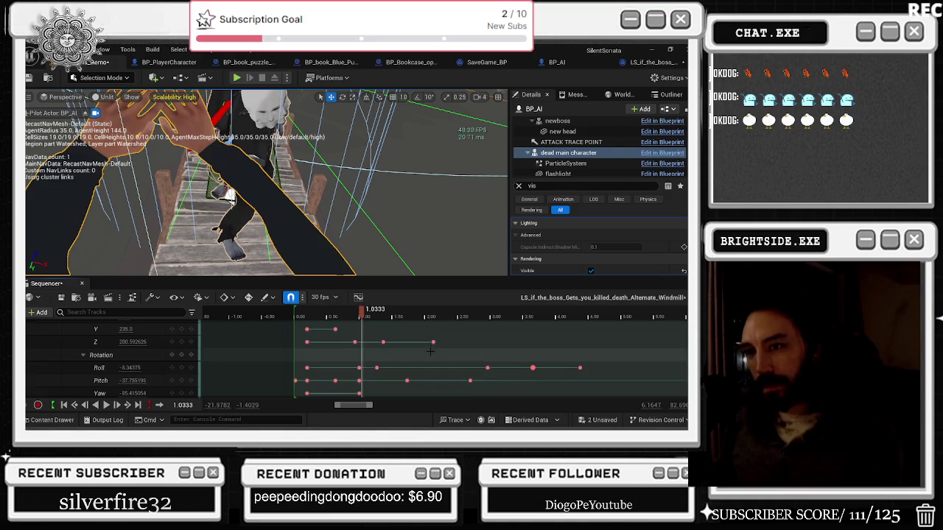
left_click(355, 370)
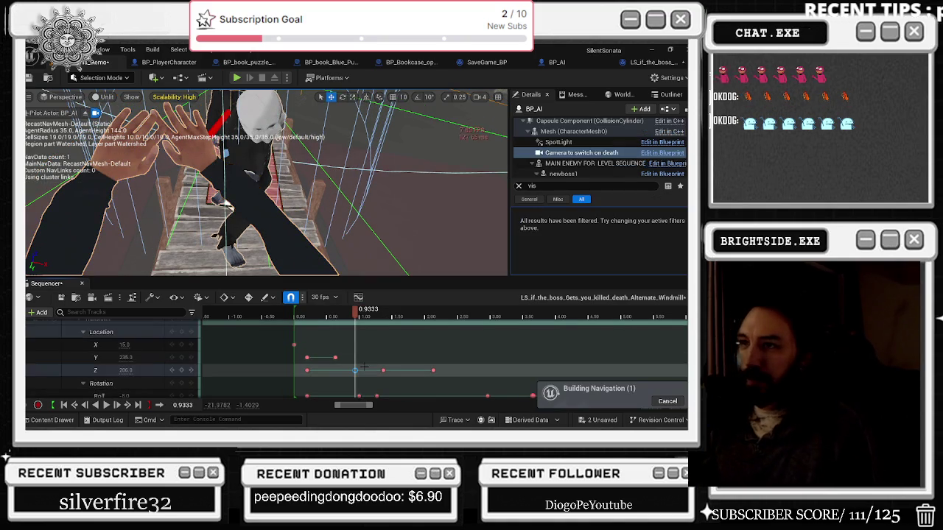
left_click(307, 370)
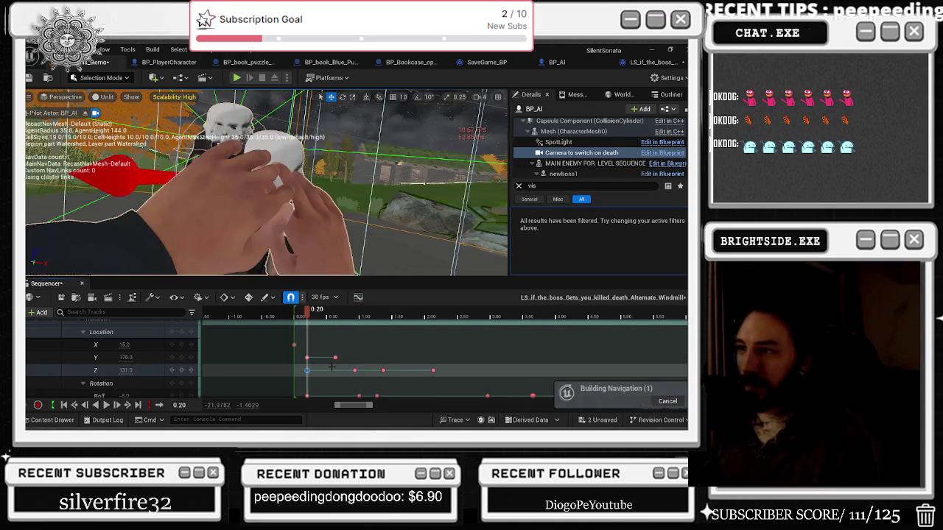
left_click(356, 370)
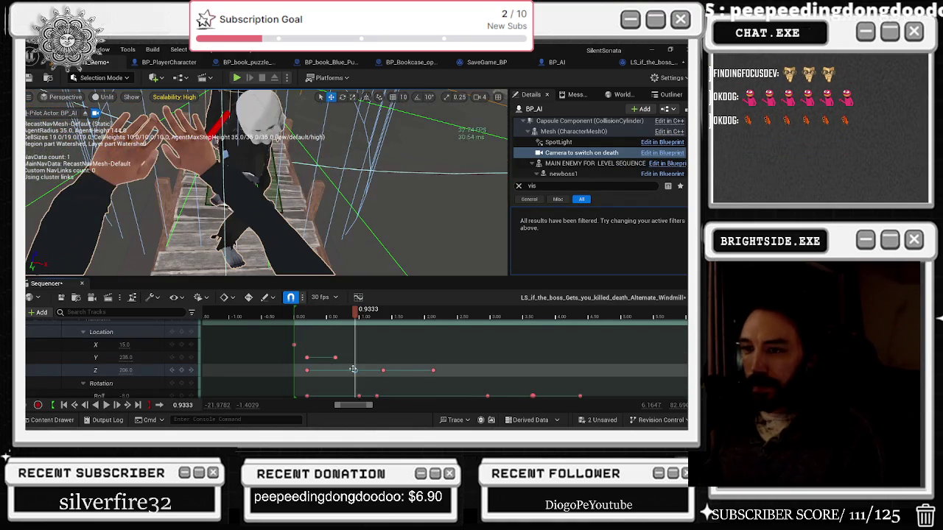
scroll(352, 368, "down", 4)
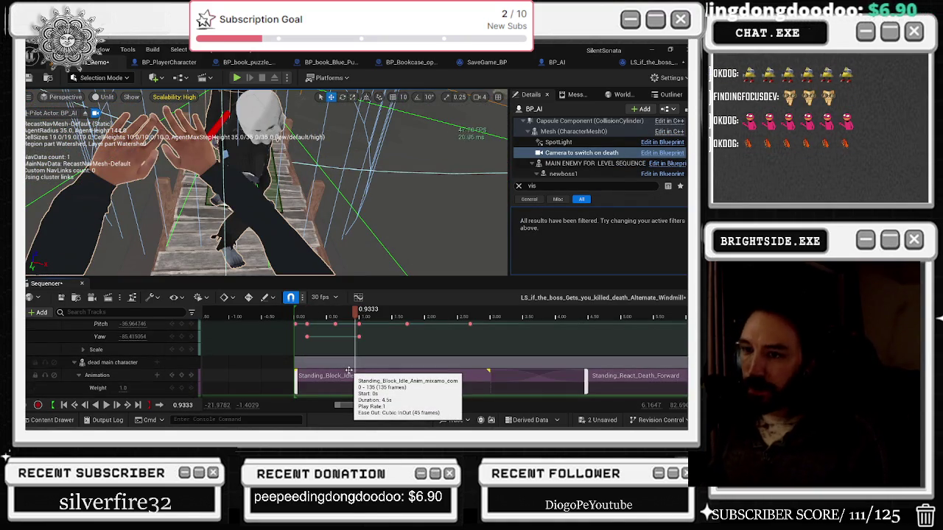
scroll(348, 370, "down", 1)
double_click(101, 362)
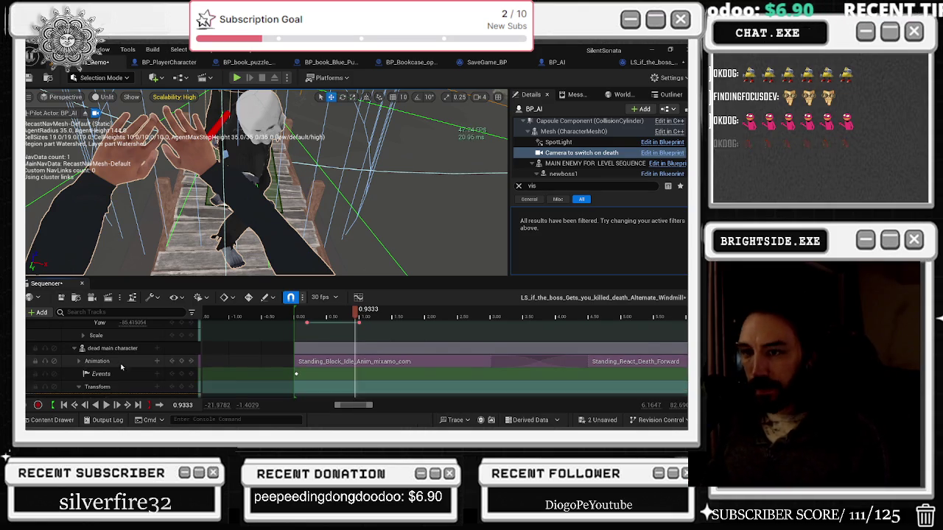
scroll(101, 364, "down", 5)
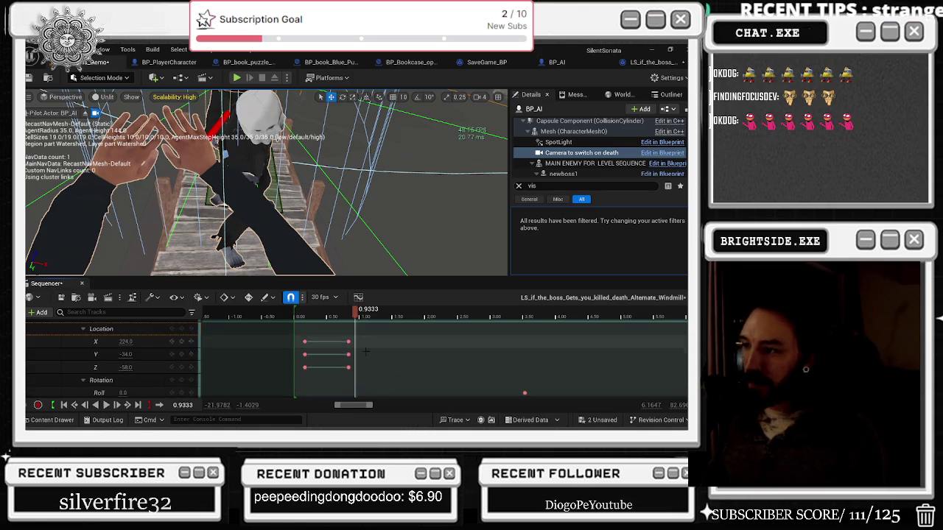
mouse_move(366, 335)
left_mouse_down()
mouse_move(340, 373)
mouse_move(355, 368)
left_mouse_up()
left_click(355, 368)
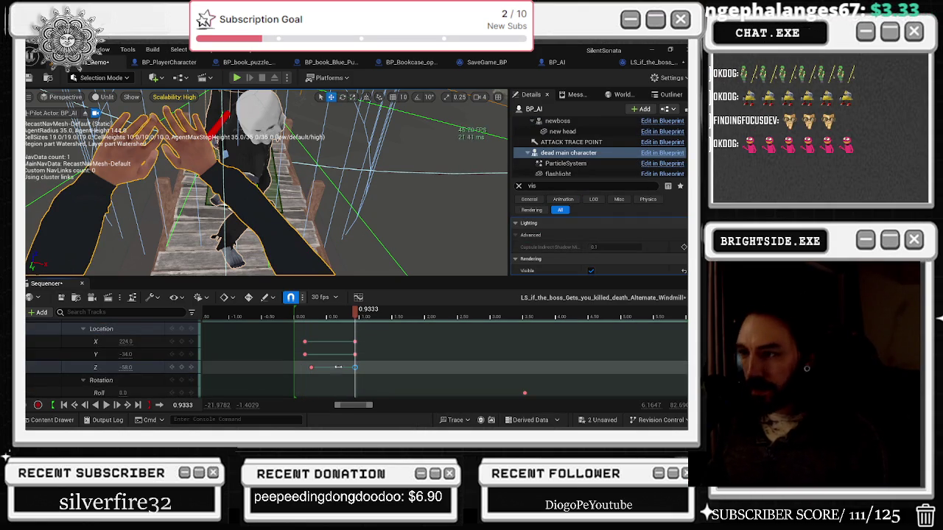
- Set the Z location key at 0.9333 to -106.0 and replay the lift from the start
key("comma")
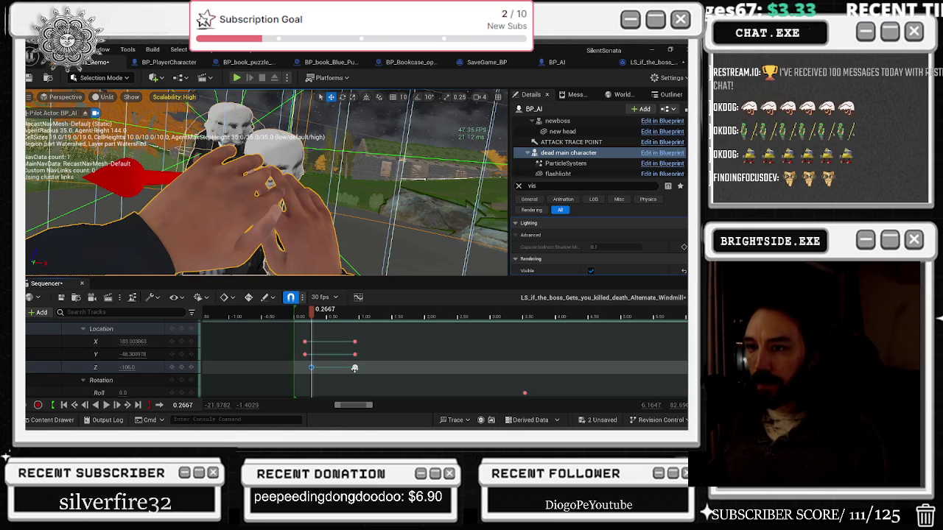
key("period")
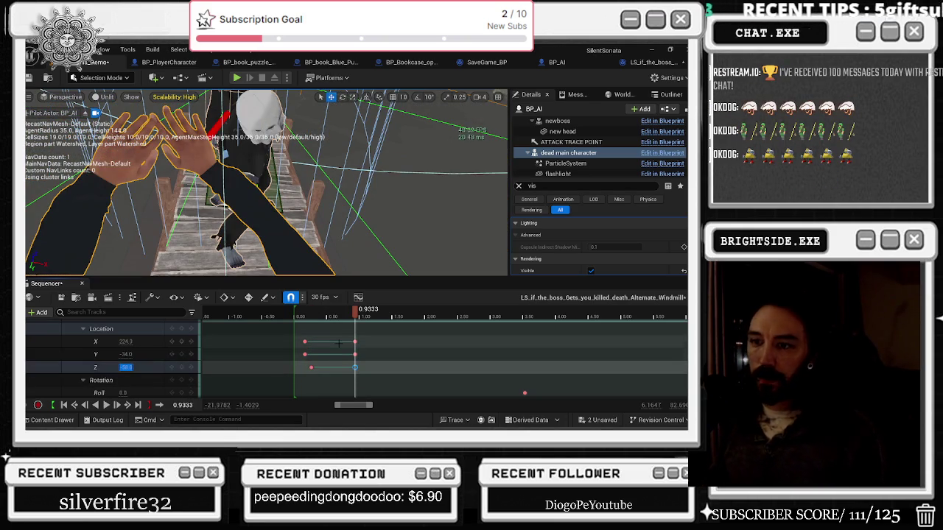
key("BackSpace")
type("-106")
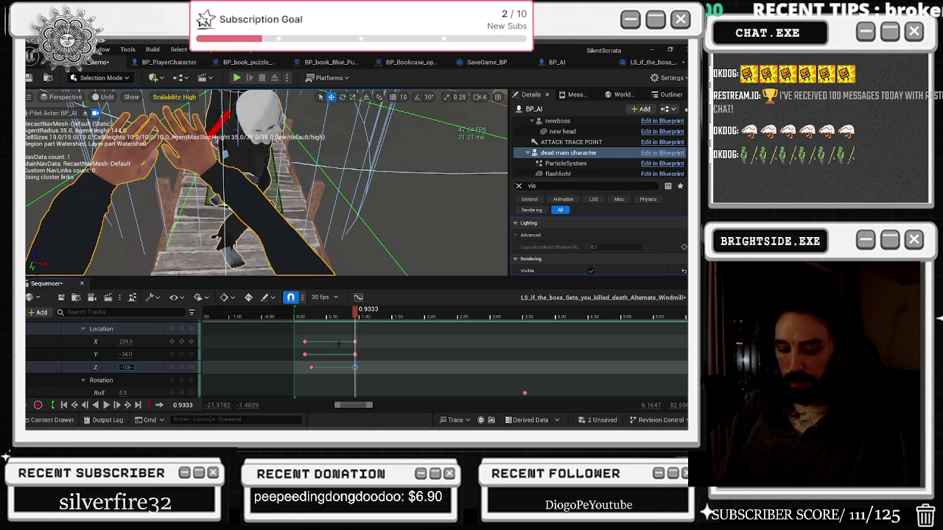
key("Return")
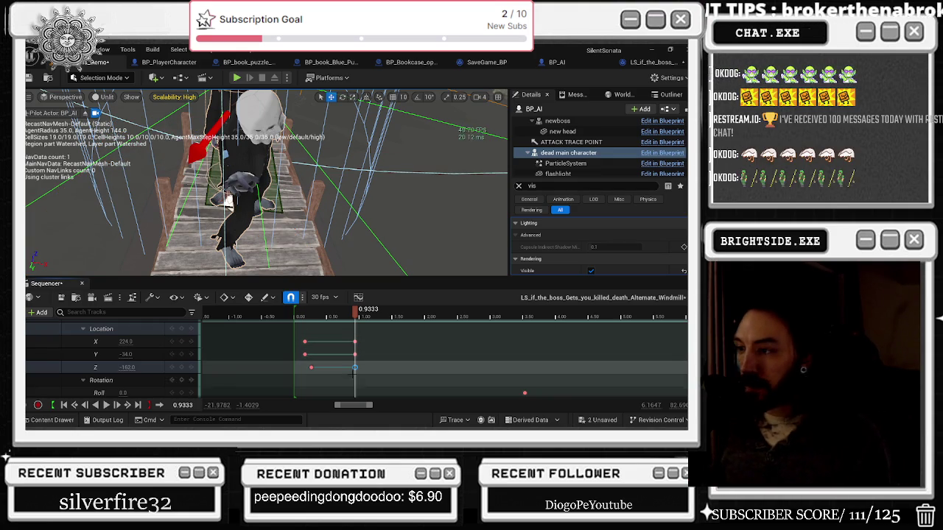
left_click(121, 367)
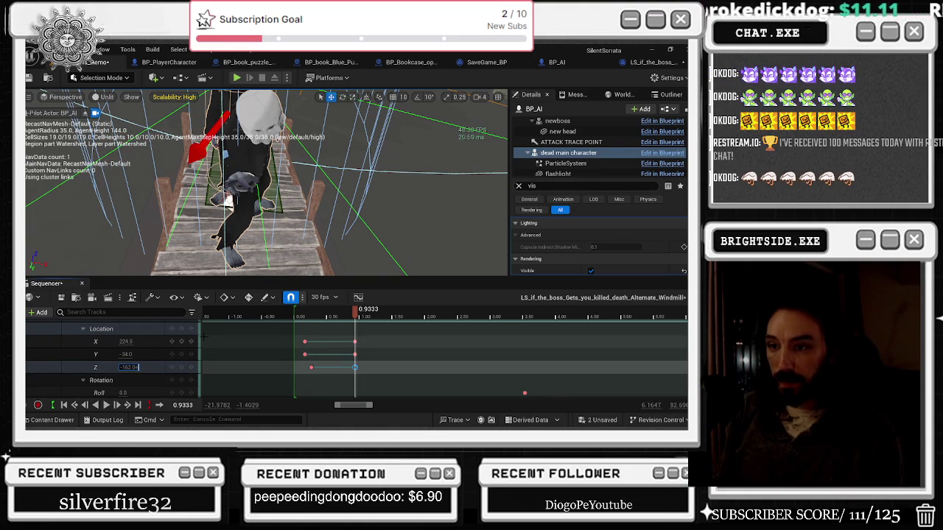
type("+56")
key("Return")
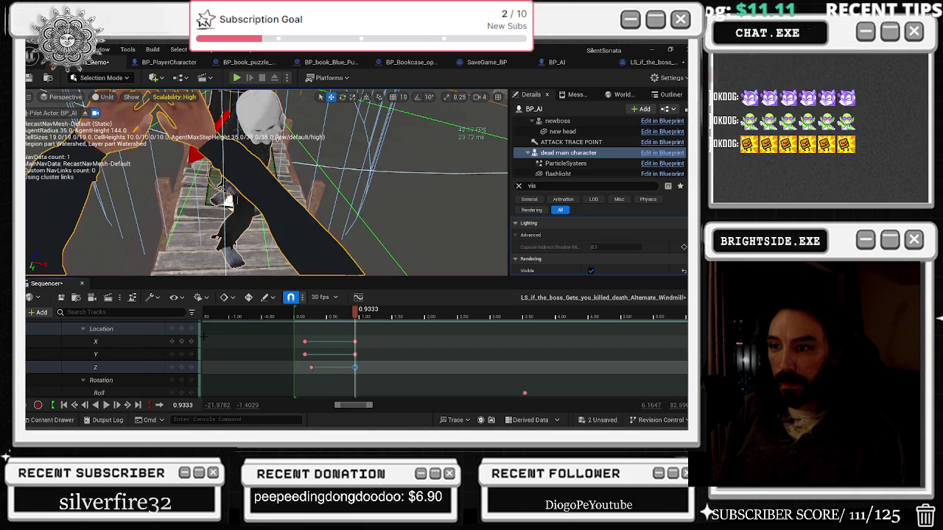
left_click(295, 317)
key("space")
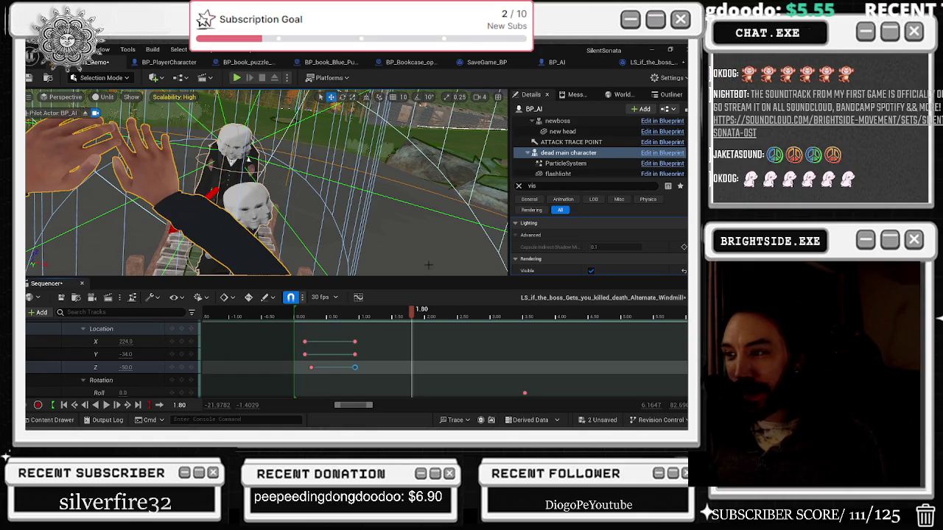
left_click_drag(360, 316, 294, 308)
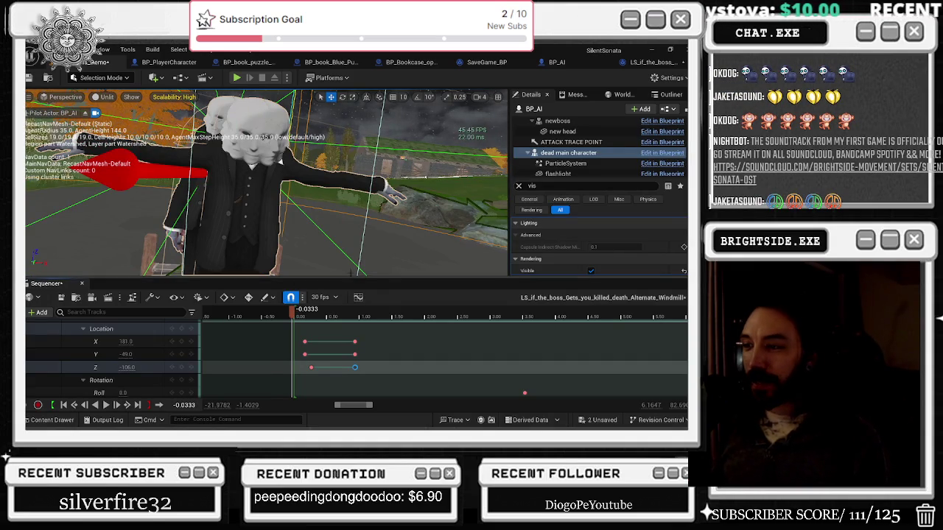
key("space")
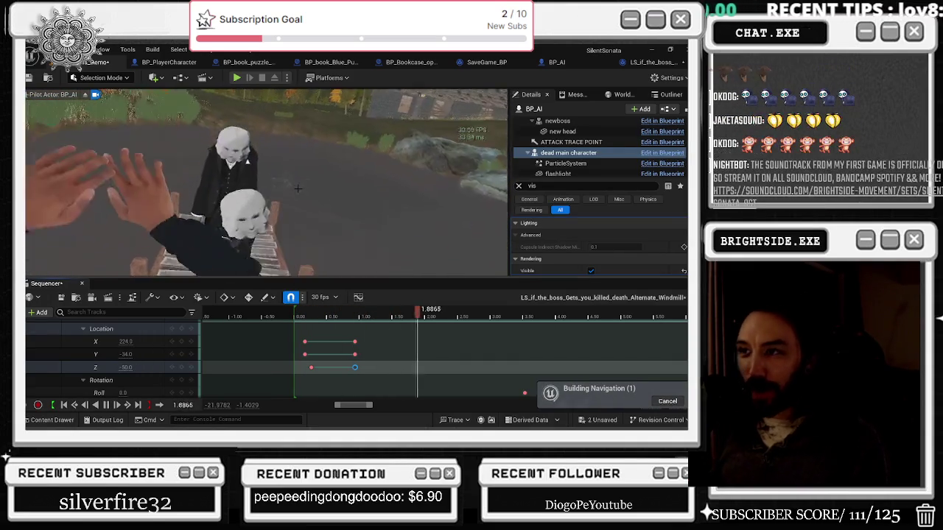
key("space")
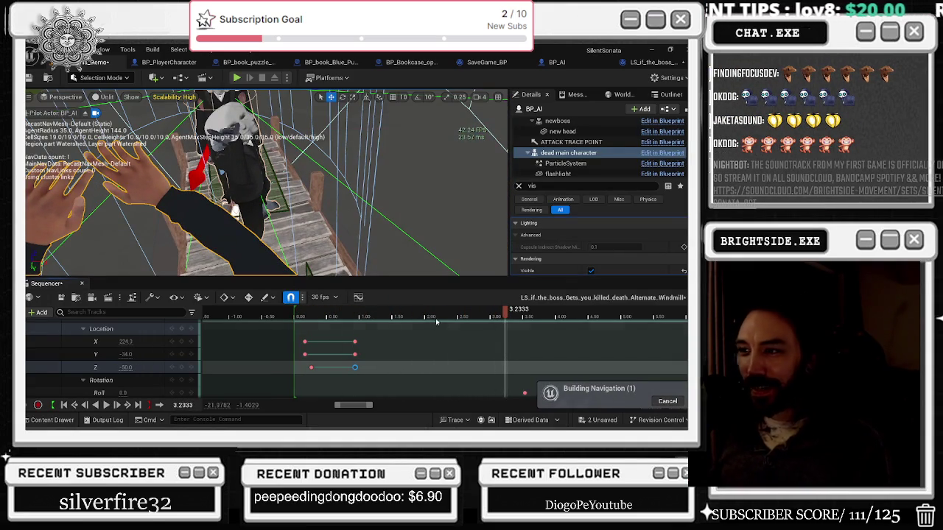
key("space")
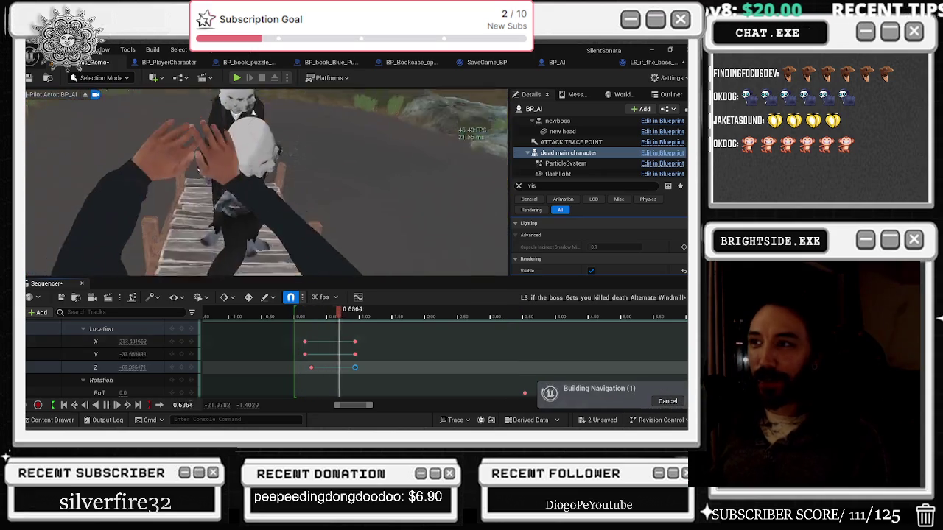
key("space")
scroll(394, 363, "down", 5)
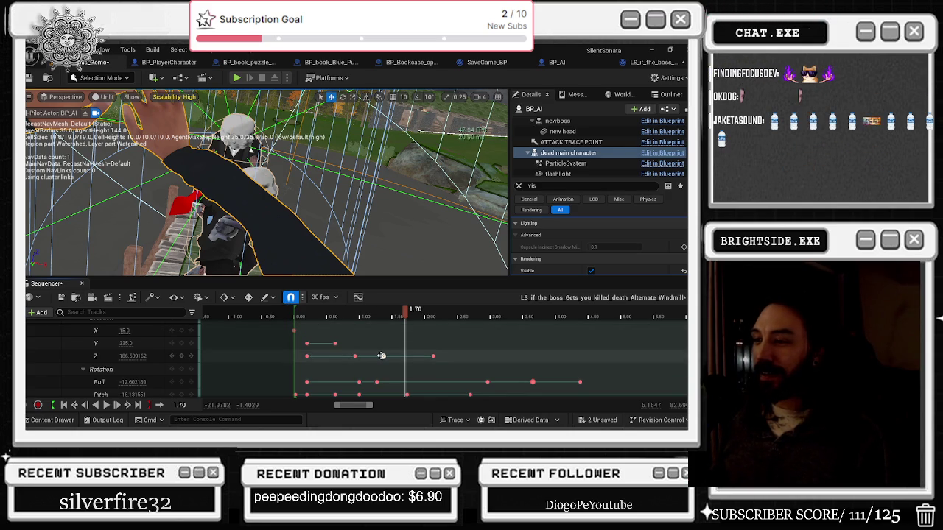
left_click(382, 356)
- At the 1.3667 key, enter -10 for the character's Z location, then drag it down to about -62
left_click(354, 356)
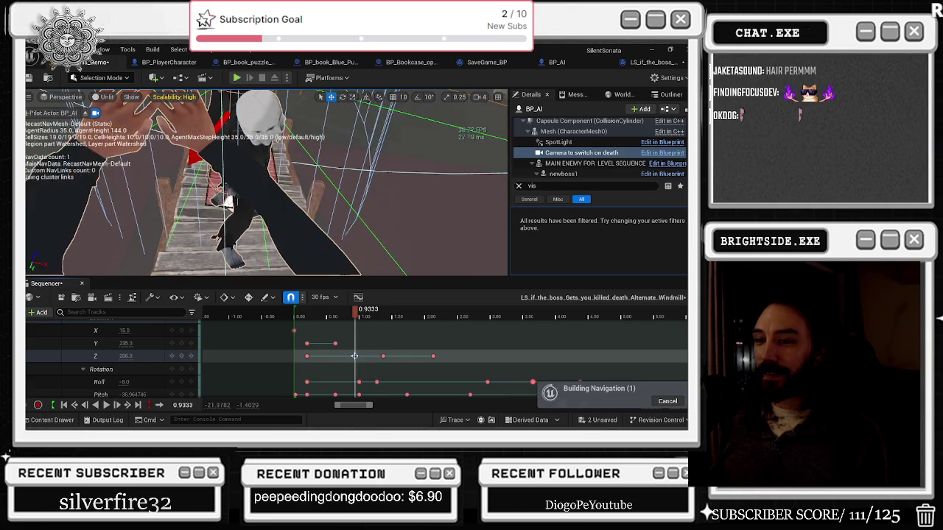
left_click(383, 356)
scroll(384, 361, "down", 3)
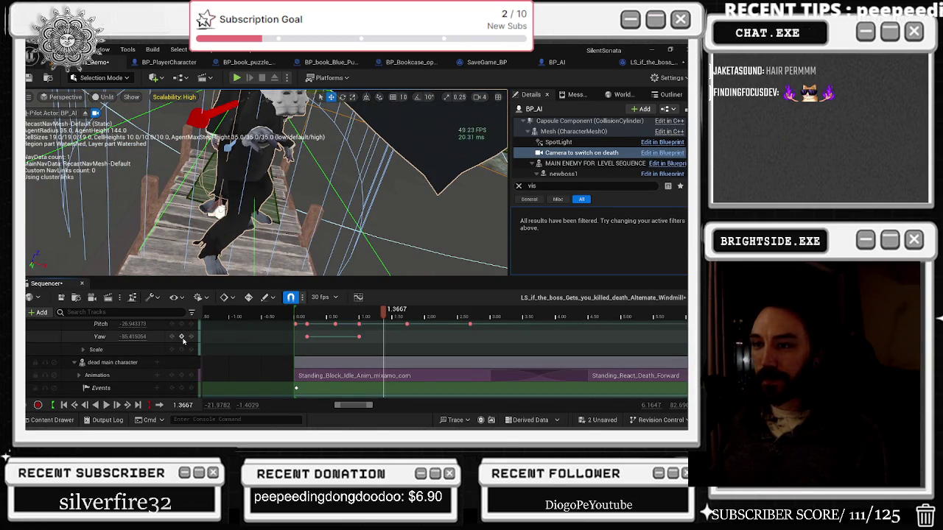
scroll(184, 347, "up", 3)
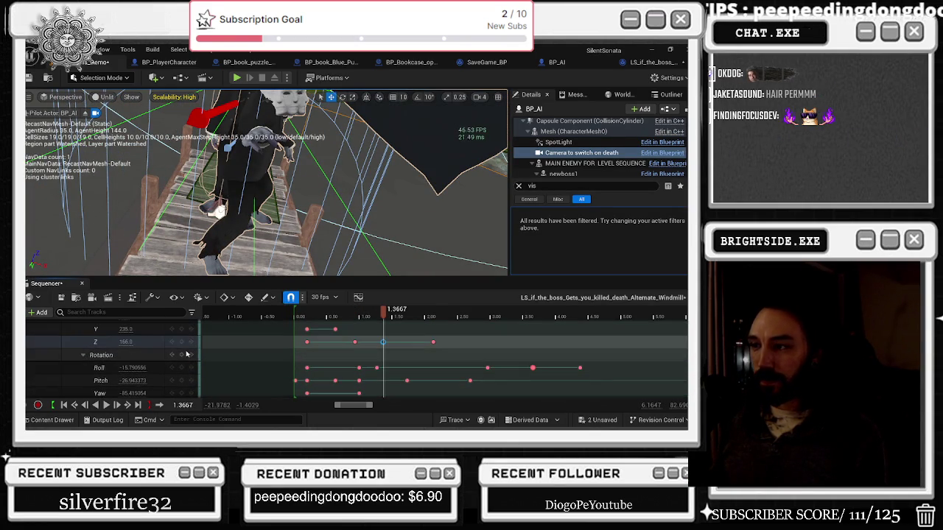
scroll(183, 355, "up", 1)
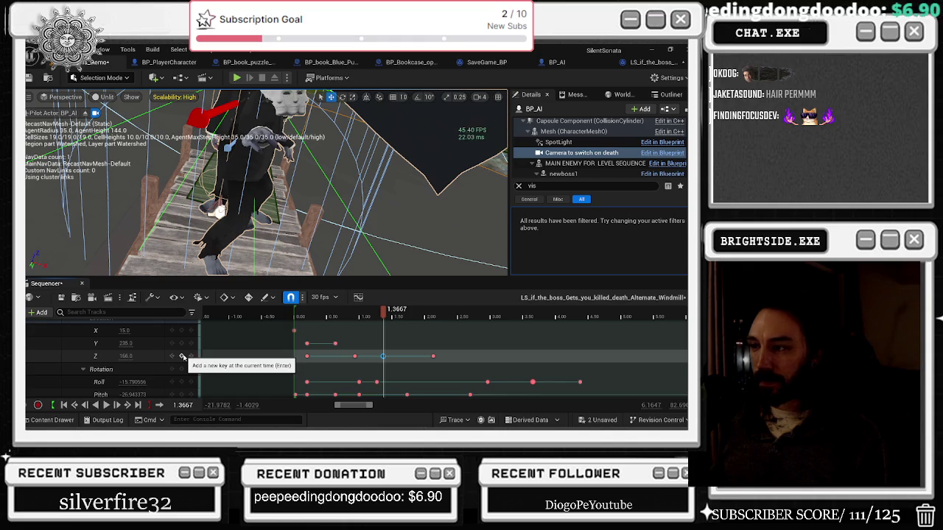
scroll(182, 356, "up", 4)
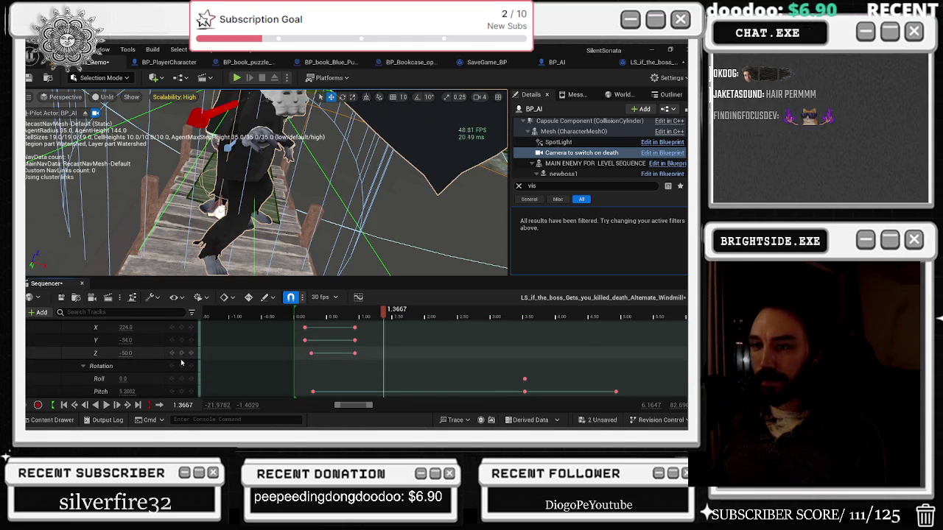
left_click(125, 354)
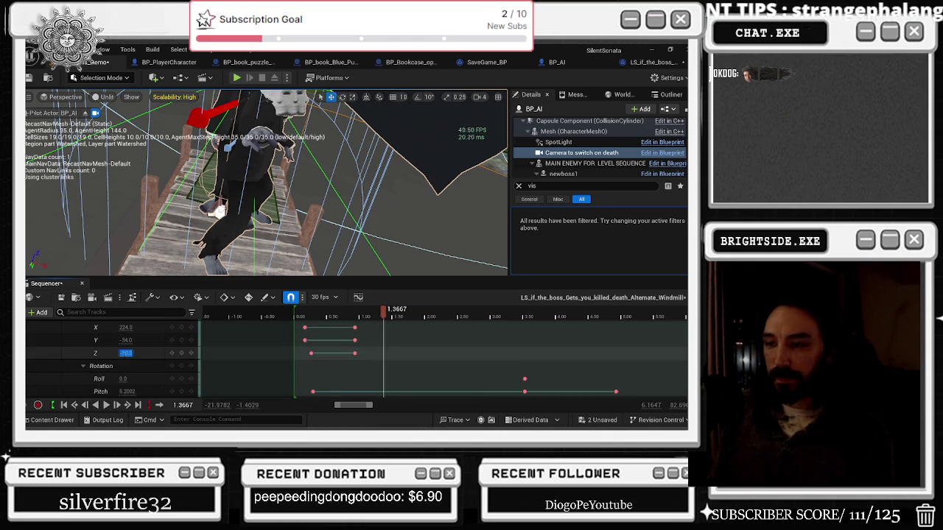
type("-10")
key("Return")
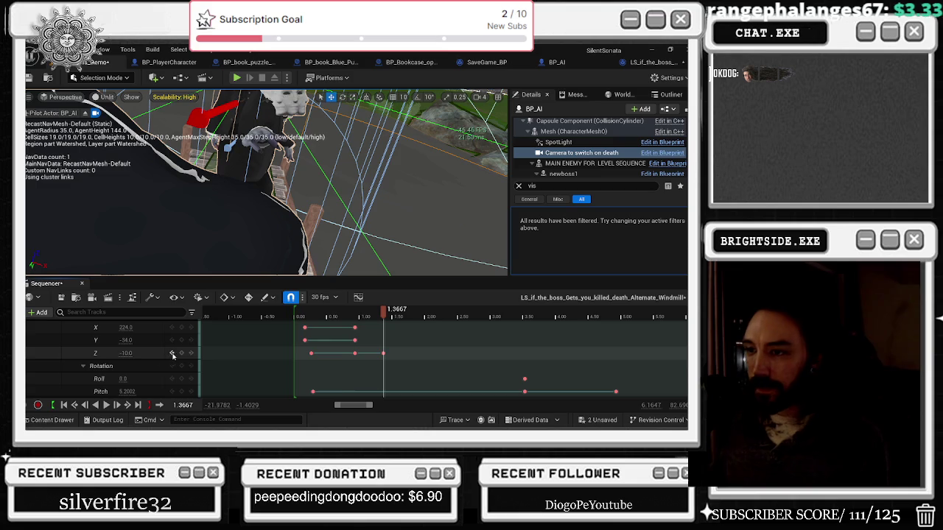
mouse_move(127, 353)
left_mouse_down()
mouse_move(79, 354)
mouse_move(137, 341)
mouse_move(125, 340)
mouse_move(133, 327)
mouse_move(130, 353)
left_mouse_up()
- Play the cutscene from the beginning to check the new height
key("space")
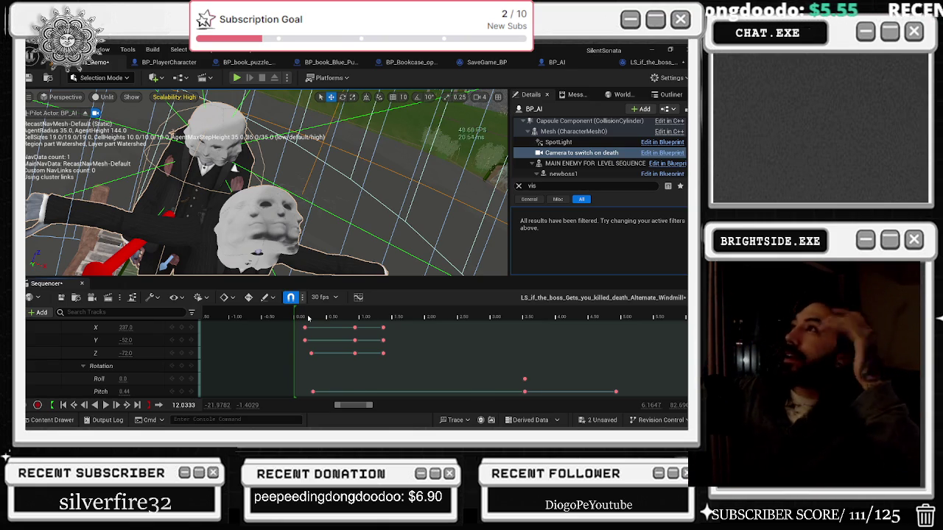
left_click(301, 315)
key("space")
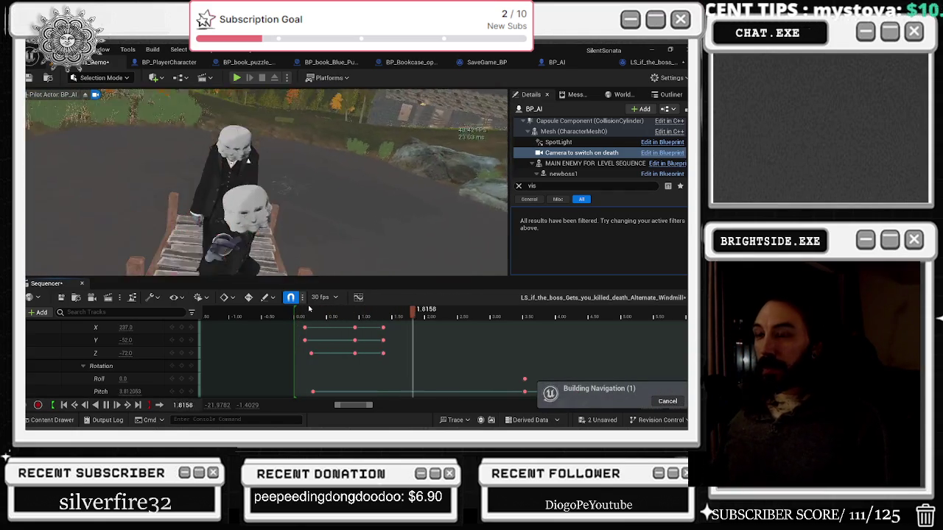
- Replay the cutscene from the start, stopping at 1.4333
key("space")
left_click(303, 317)
key("space")
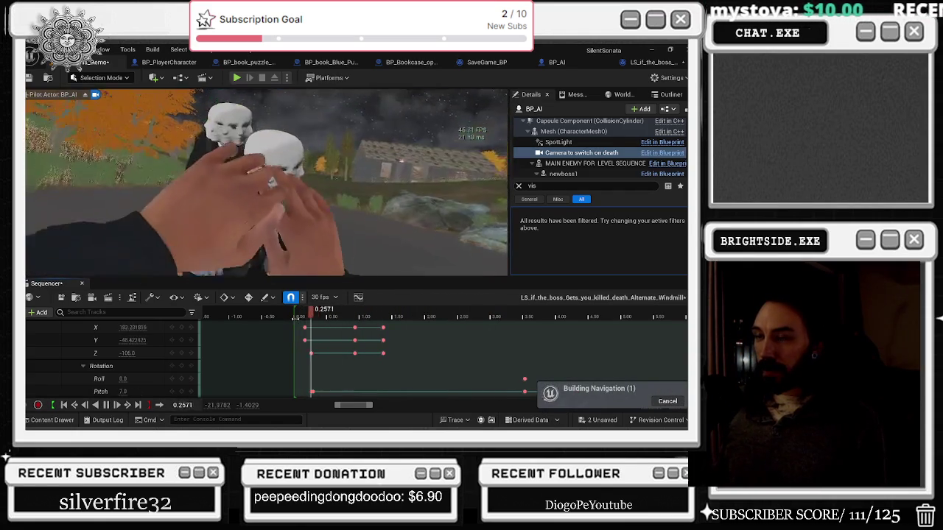
key("space")
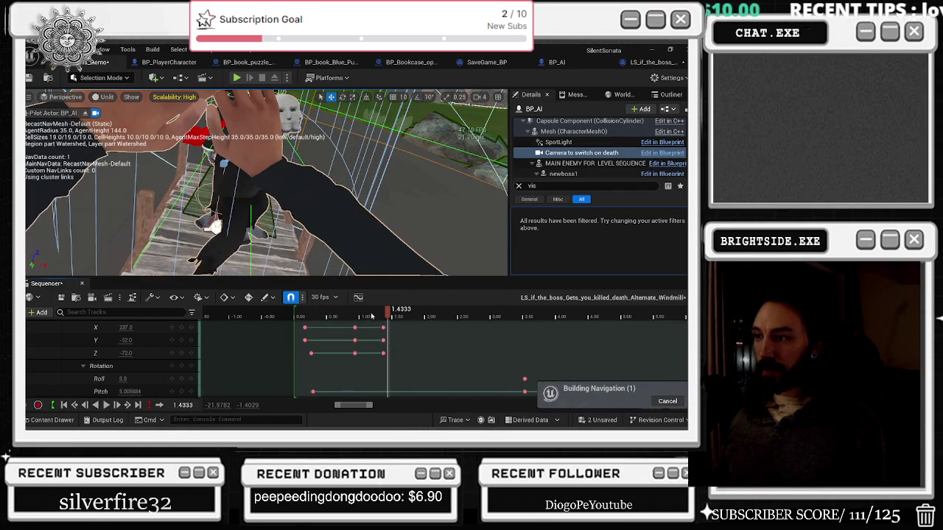
- Set the player's Y location key at 0.93 seconds to -41
left_click(355, 313)
left_click(353, 341)
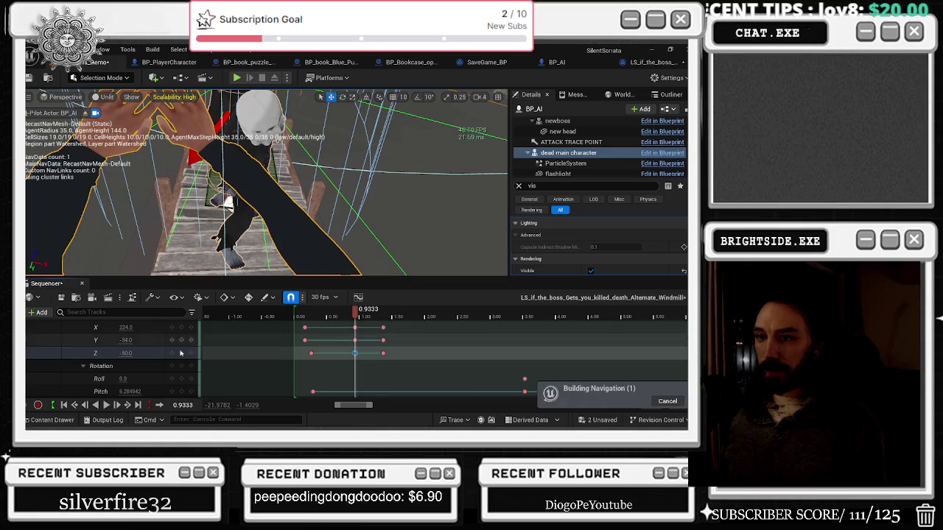
left_click(335, 313)
left_click(355, 339)
left_click(355, 312)
type("-41")
key("Return")
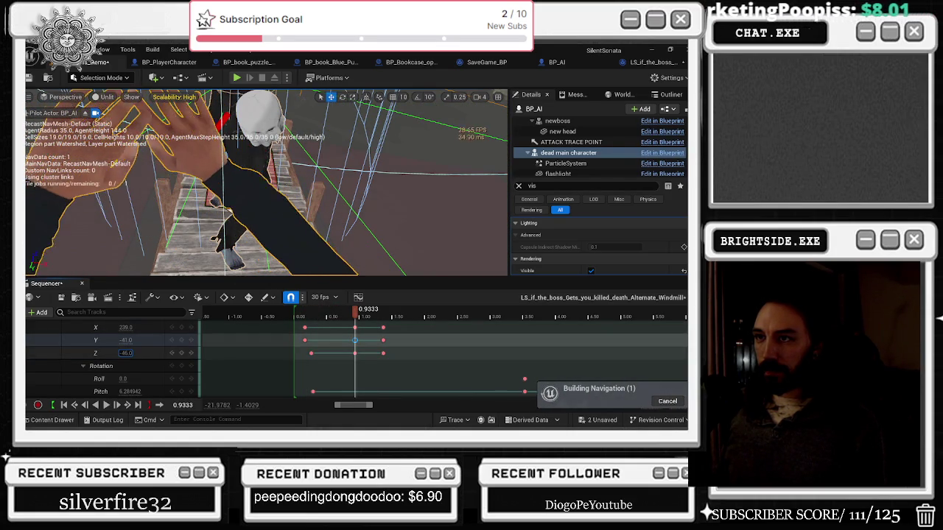
key("Return")
- Shift the middle location keys earlier, replay the lift, and collapse the transform track
left_click(305, 317)
key("space")
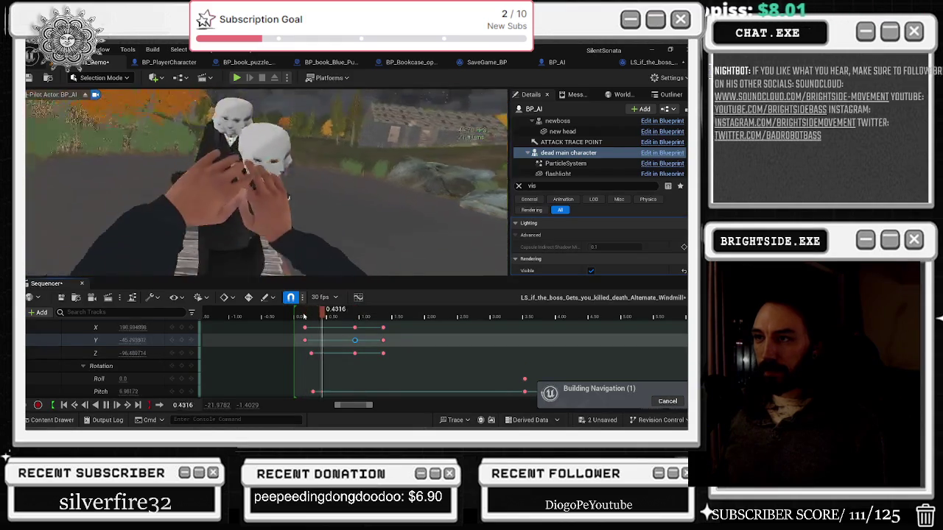
left_click_drag(354, 353, 341, 352)
left_click(294, 317)
key("space")
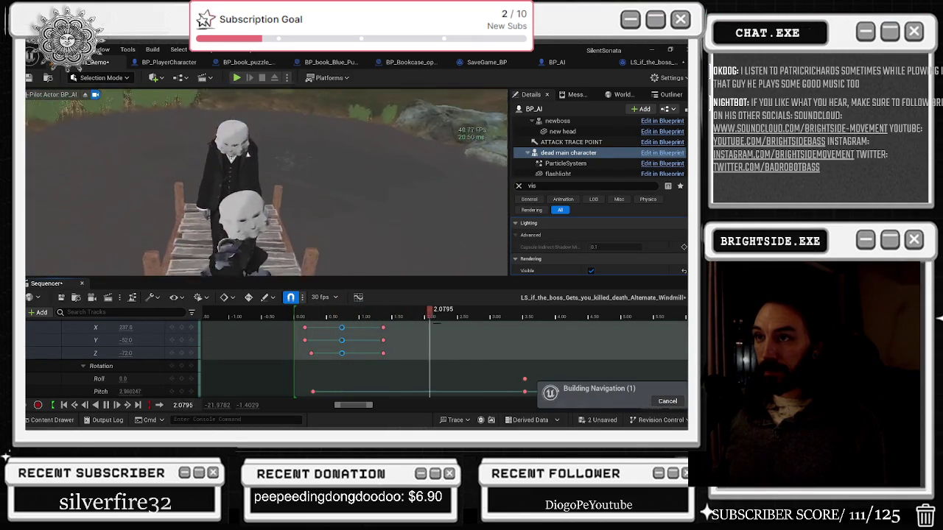
left_click(336, 317)
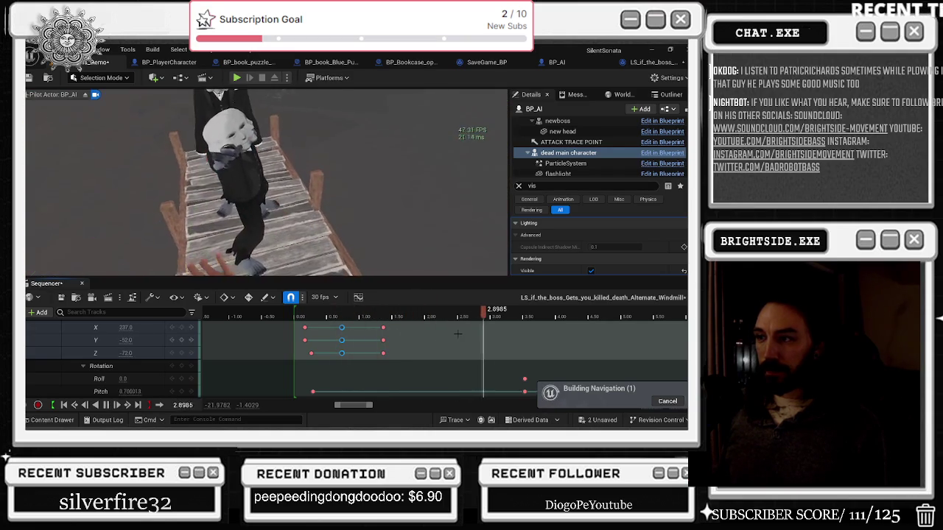
scroll(91, 364, "up", 3)
left_click(79, 358)
- Collapse the dead main character track and browse the add-track list without adding anything
scroll(77, 356, "up", 2)
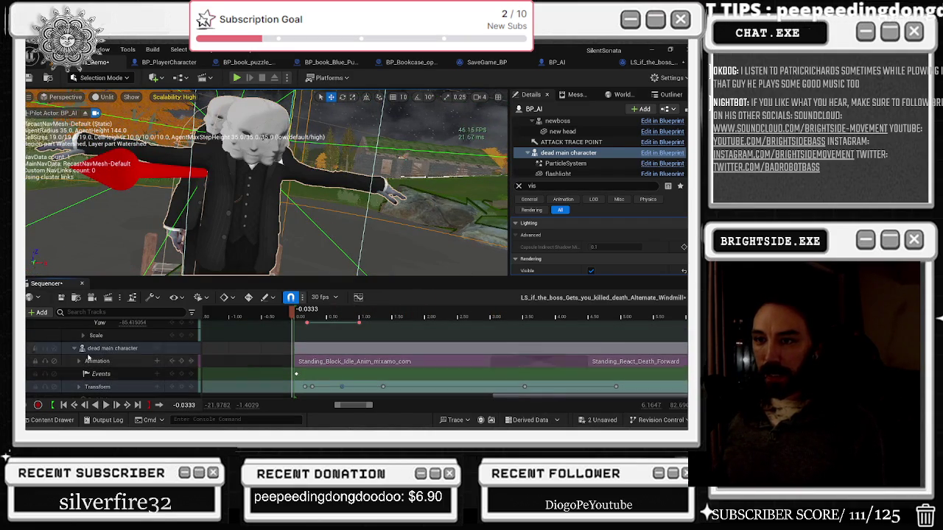
left_click(74, 350)
left_click(152, 348)
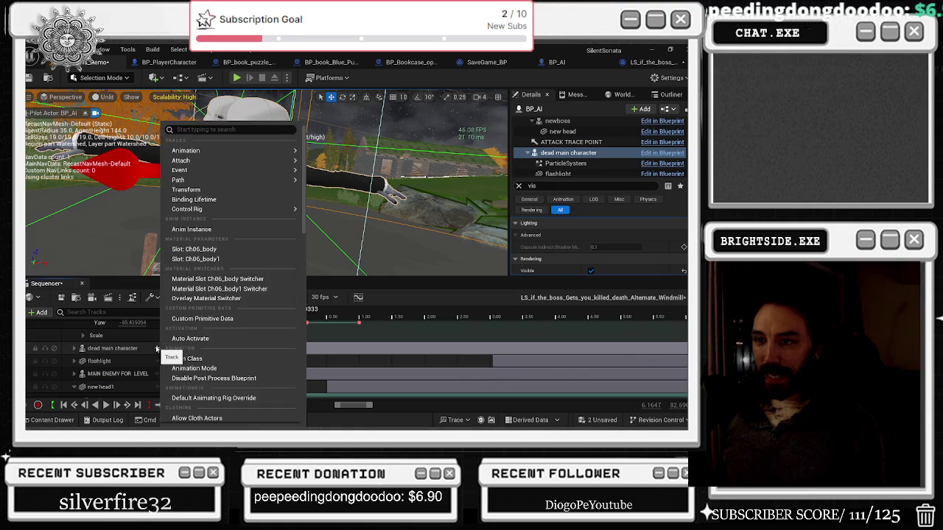
mouse_move(221, 160)
mouse_move(339, 163)
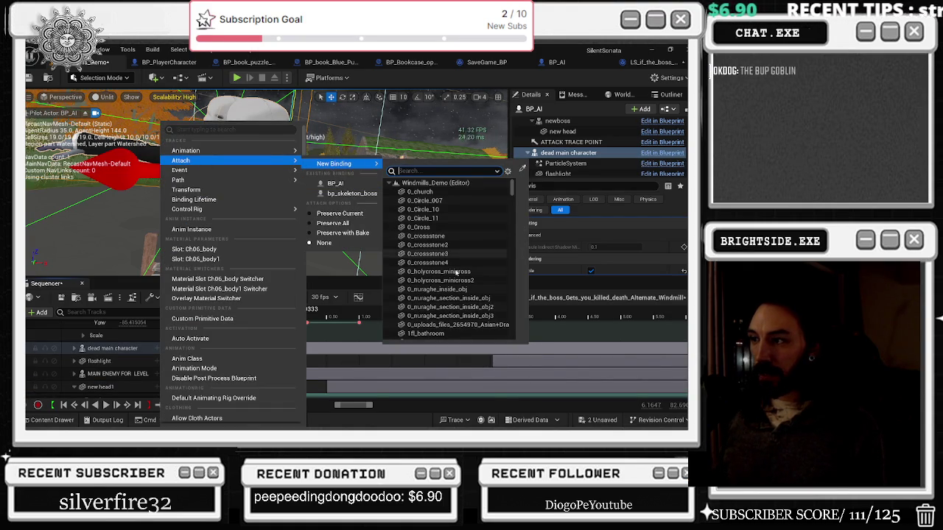
left_click(161, 337)
scroll(90, 346, "up", 5)
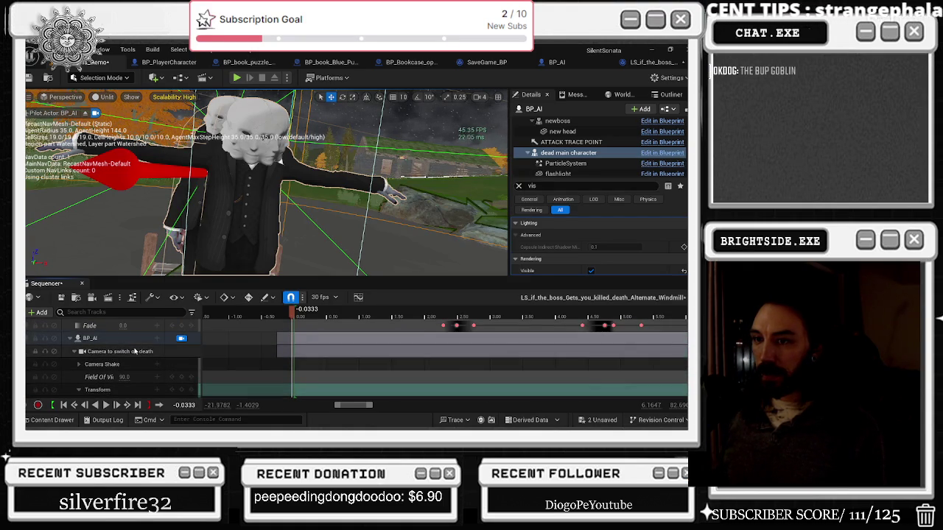
- Collapse the camera sub-tracks, expand BP_AI's components and select the Camera to switch on death track
left_click(76, 352)
left_click(69, 339)
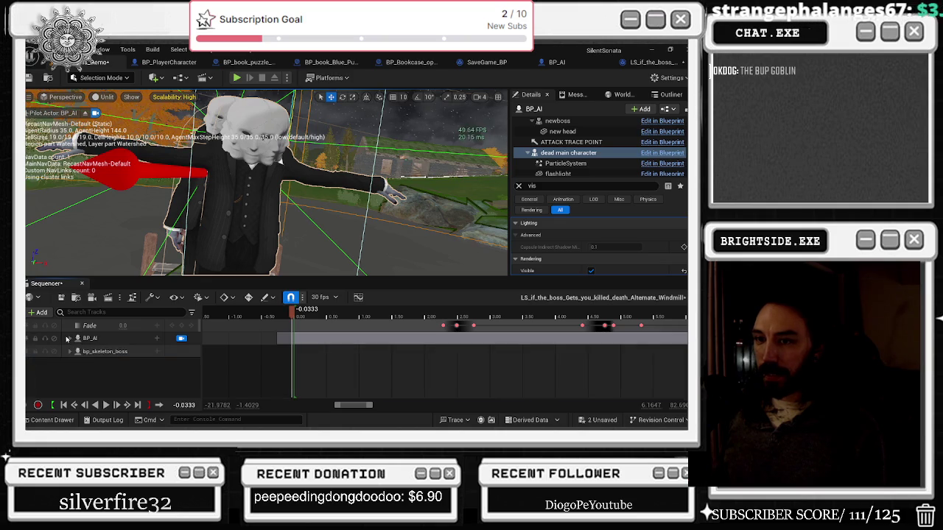
left_click(89, 339)
left_click(69, 339)
left_click(118, 364)
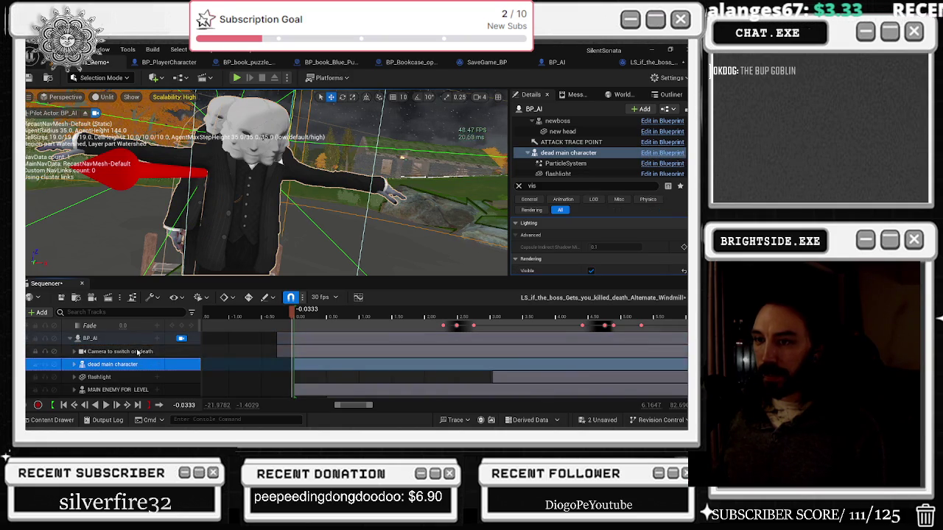
left_click(125, 351)
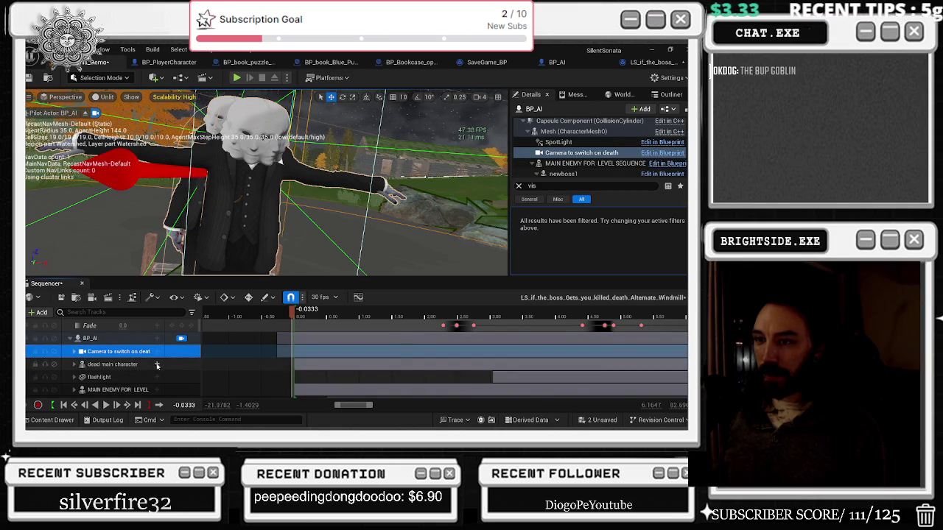
- Attach the camera track to the existing BP_AI binding and choose the component to attach to
left_click(158, 351)
mouse_move(211, 97)
mouse_move(328, 97)
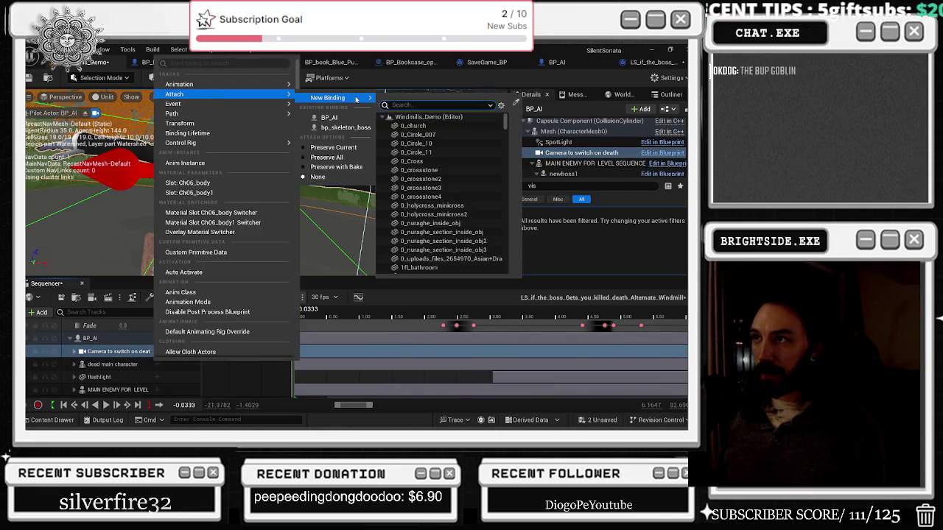
type("camera")
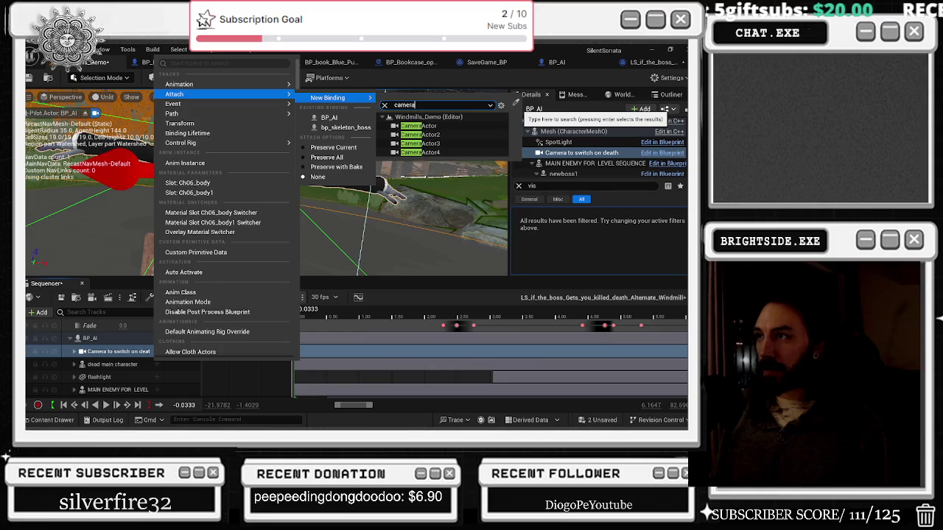
key("BackSpace")
key("BackSpace")
key("BackSpace")
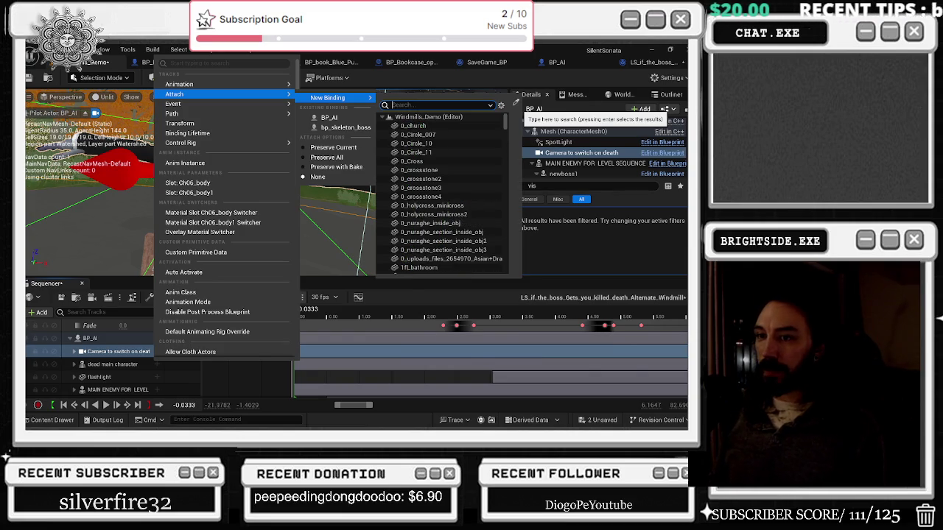
left_click(360, 119)
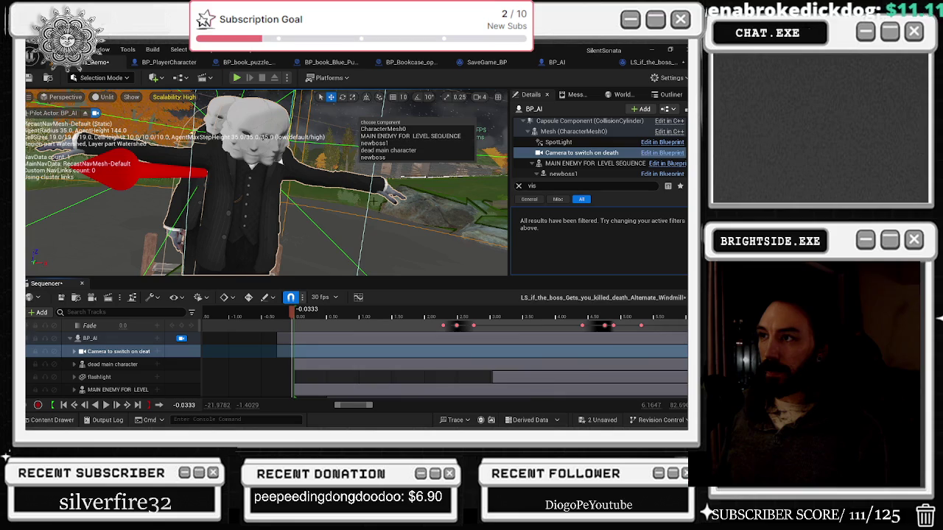
left_click(117, 355)
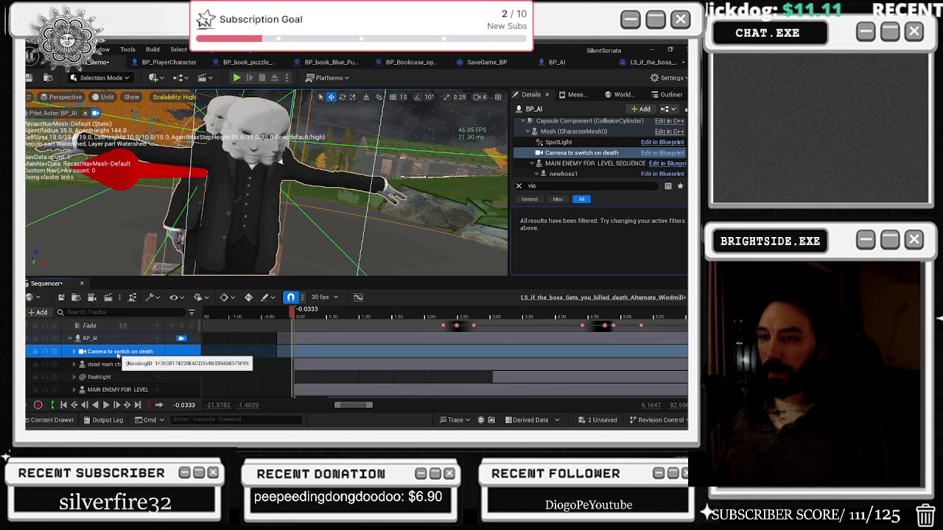
scroll(139, 354, "down", 2)
- Play the death cutscene, stop it, scrub the playhead to 0.5333 and select the BP_AI track
scroll(143, 356, "down", 2)
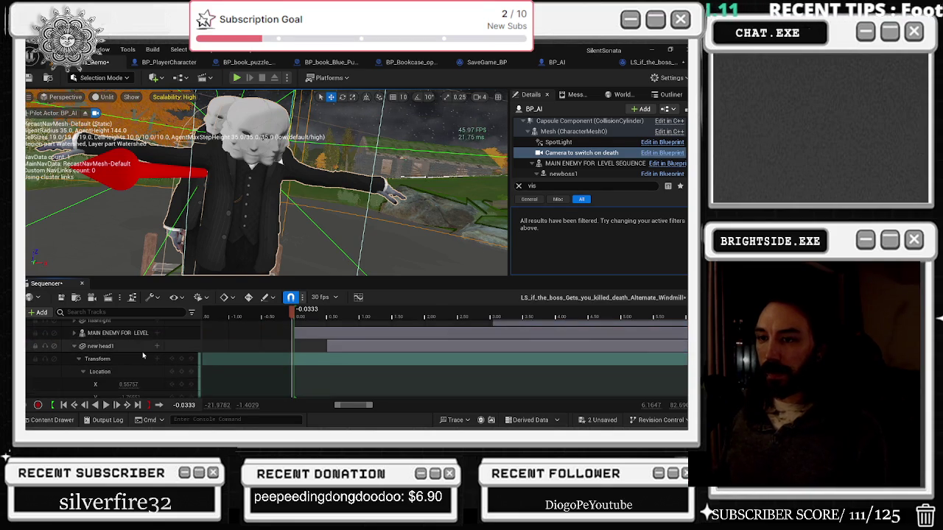
key("space")
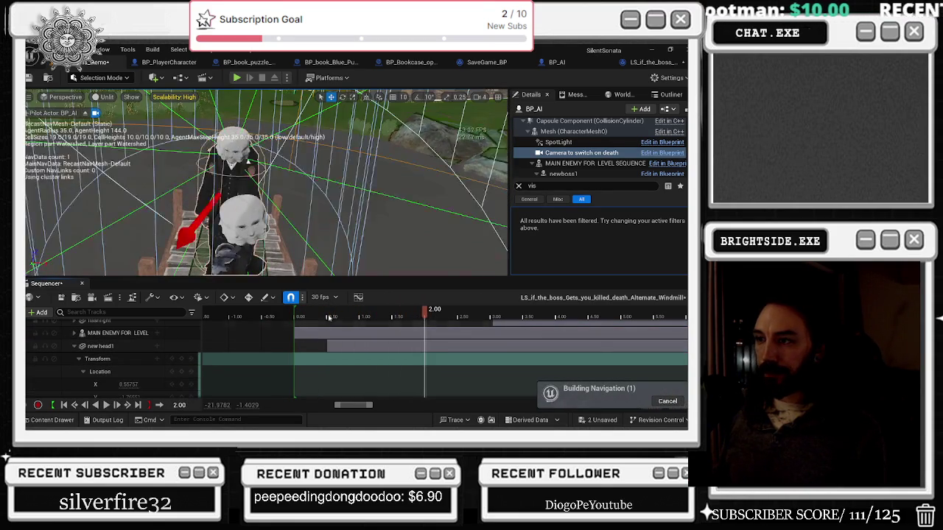
left_click(300, 316)
left_click_drag(300, 316, 327, 318)
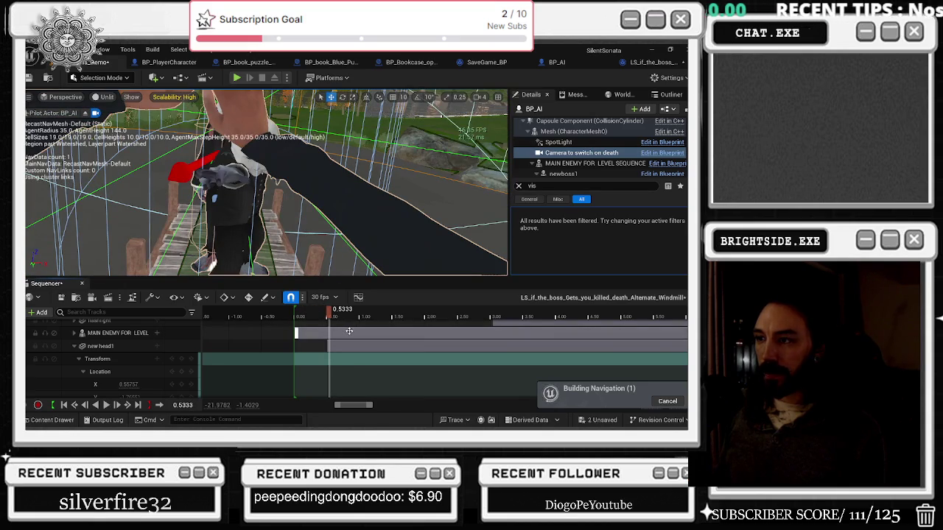
scroll(350, 331, "down", 1)
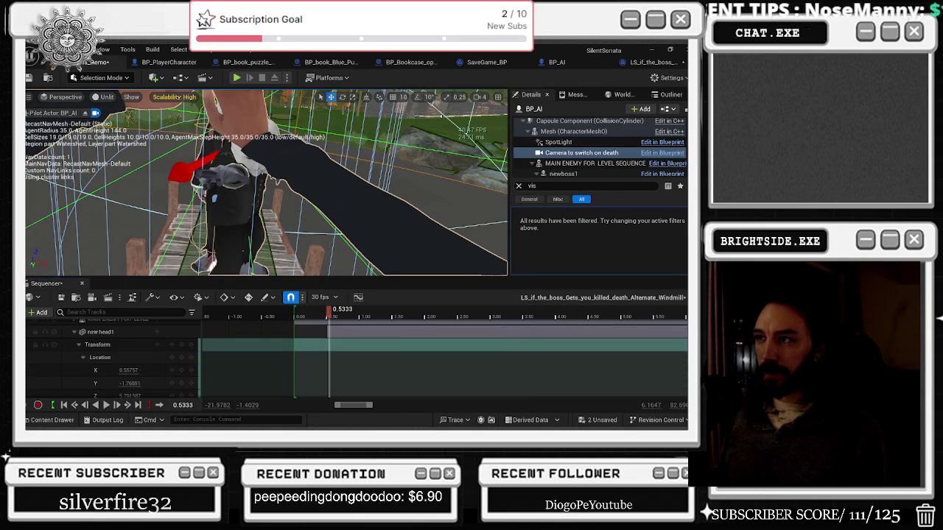
scroll(135, 345, "up", 2)
left_click(136, 340)
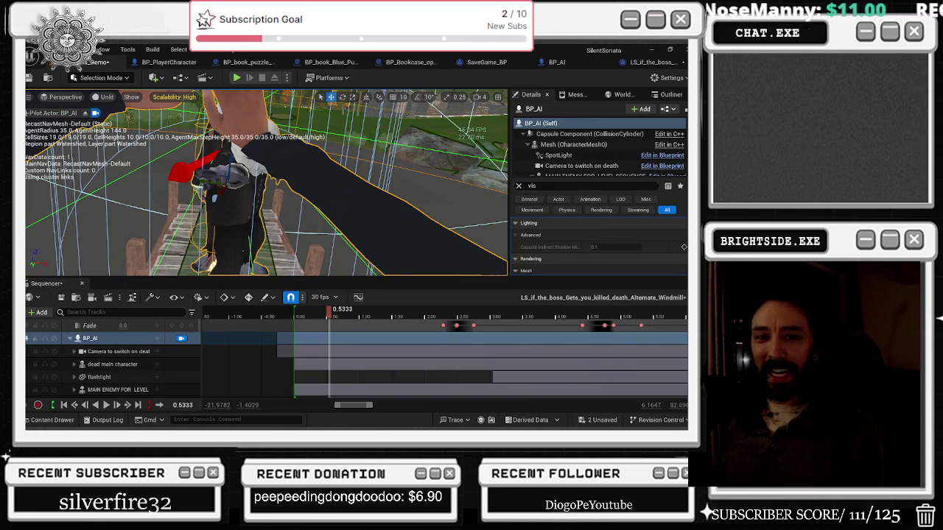
- Check the YouTube browser window, then return to the Unreal editor
key("alt+Tab")
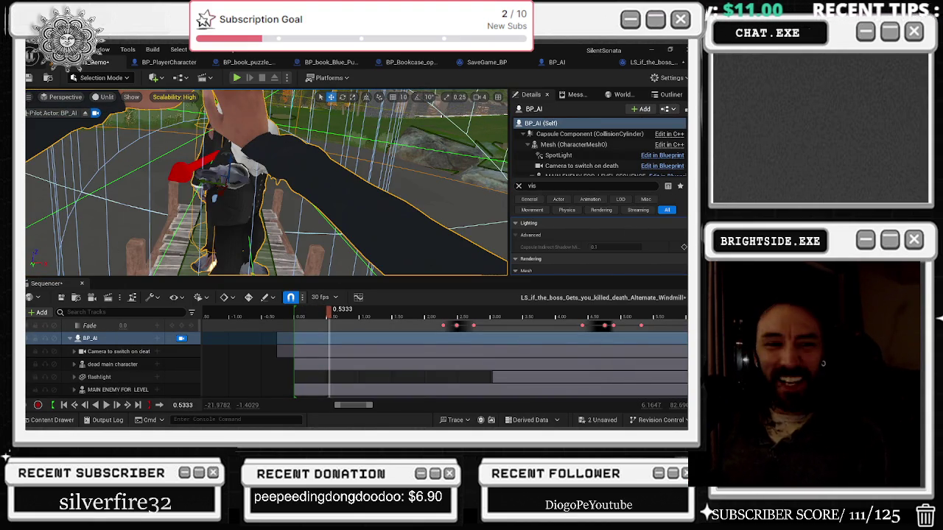
key("alt+Tab")
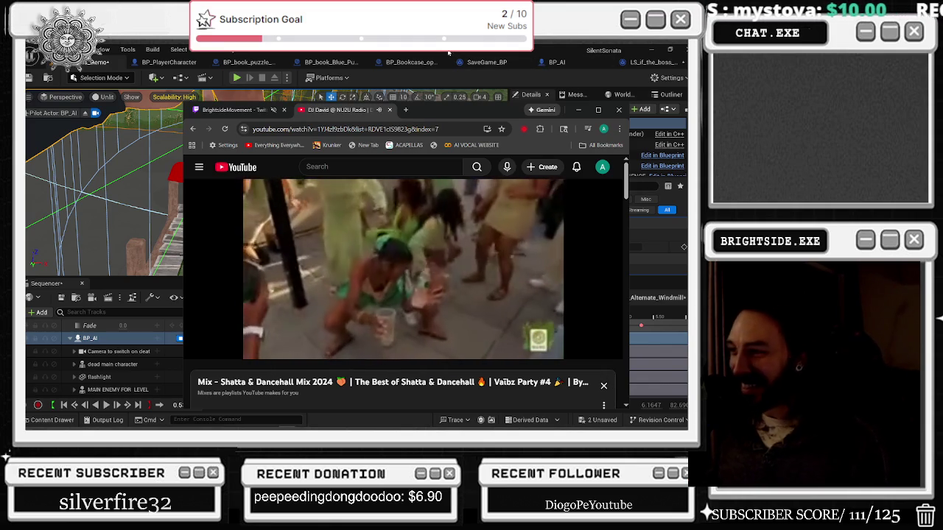
left_click(448, 53)
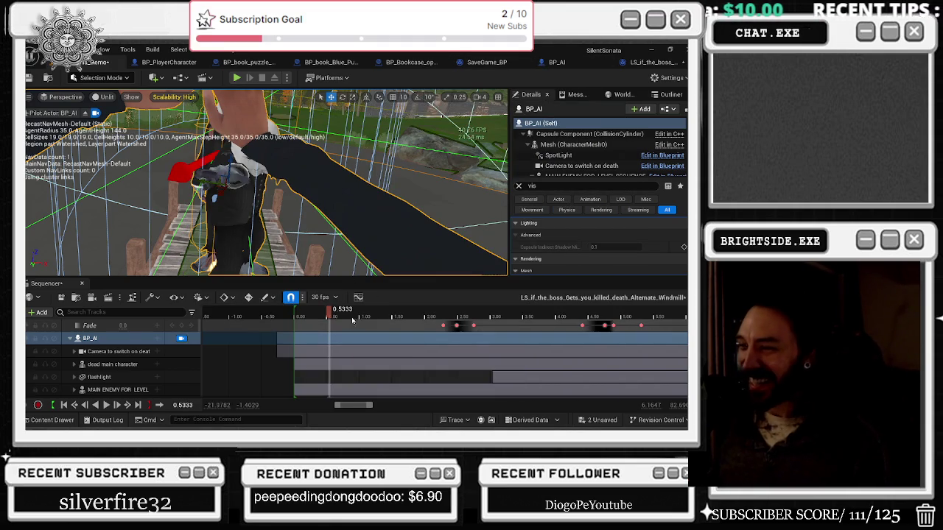
scroll(130, 344, "down", 3)
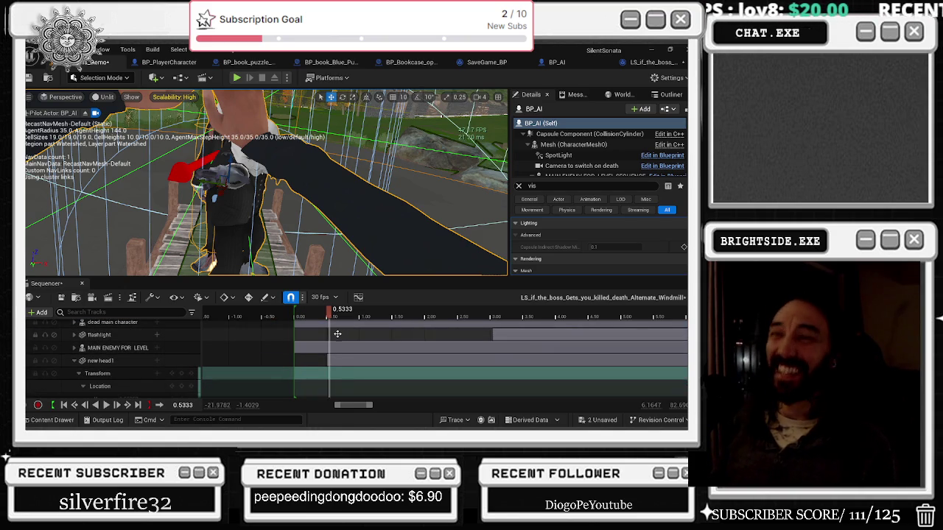
- Select the dead main character in the viewport and scroll to its Animation, Events and Transform tracks
left_click(345, 218)
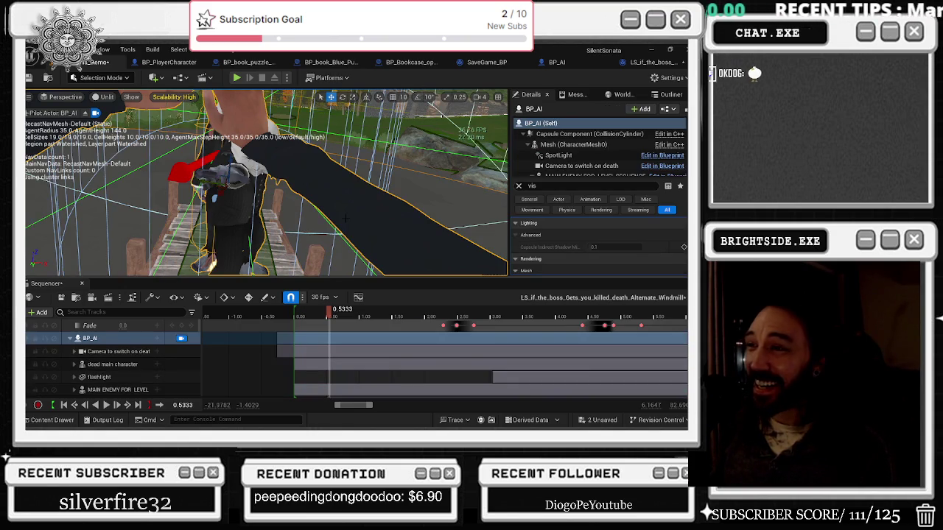
left_click(382, 226)
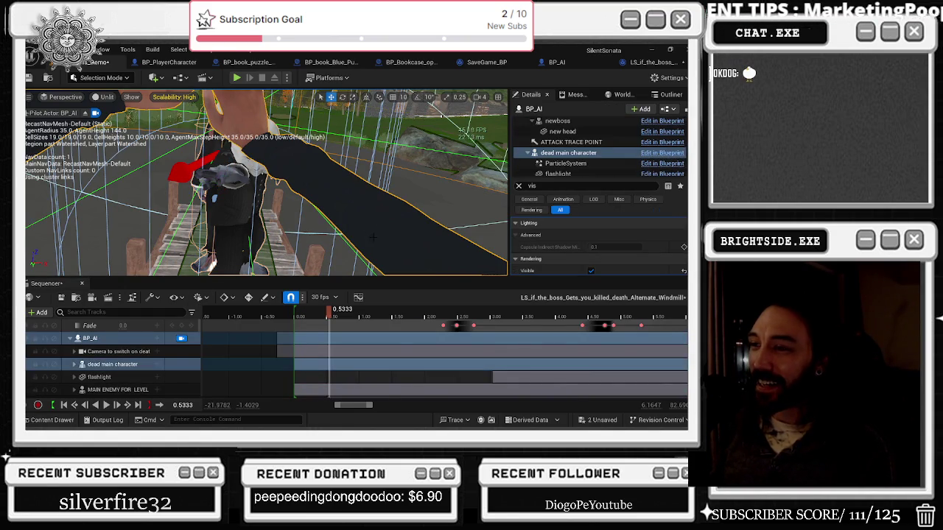
scroll(93, 361, "down", 4)
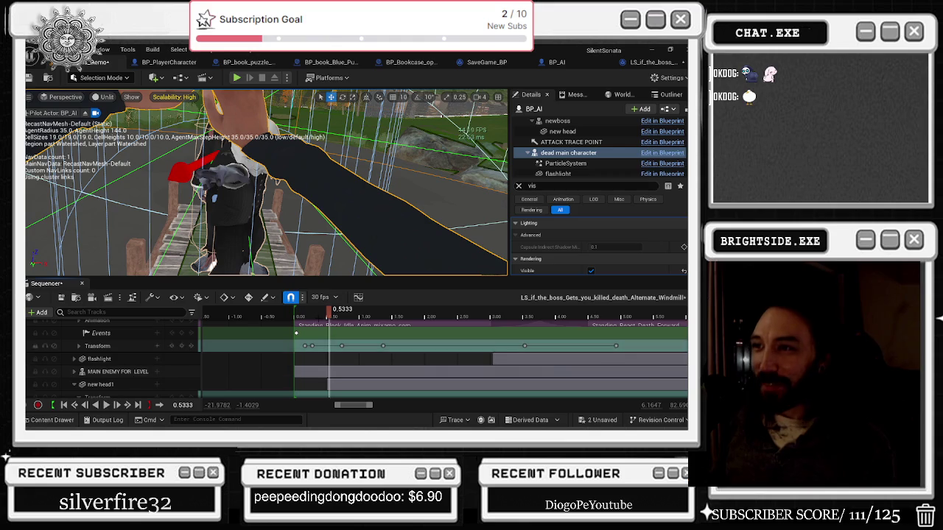
scroll(168, 355, "up", 3)
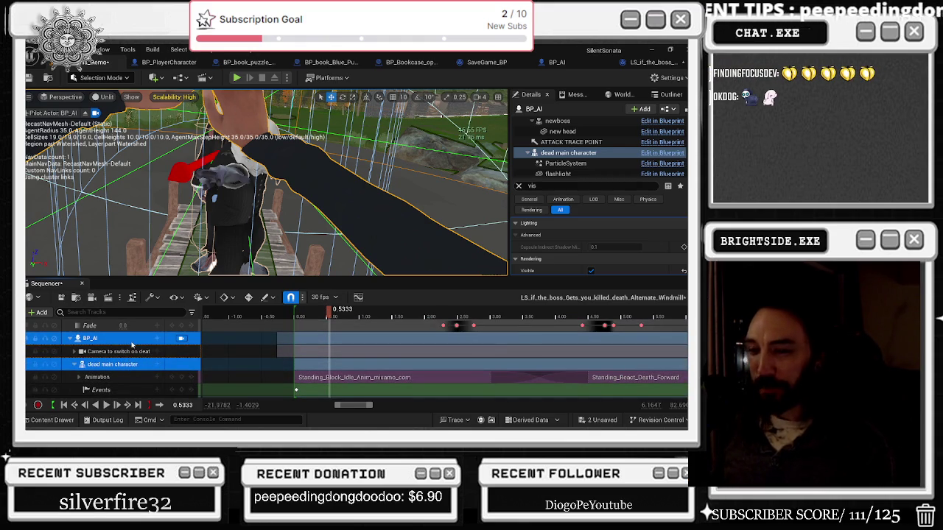
scroll(132, 344, "down", 1)
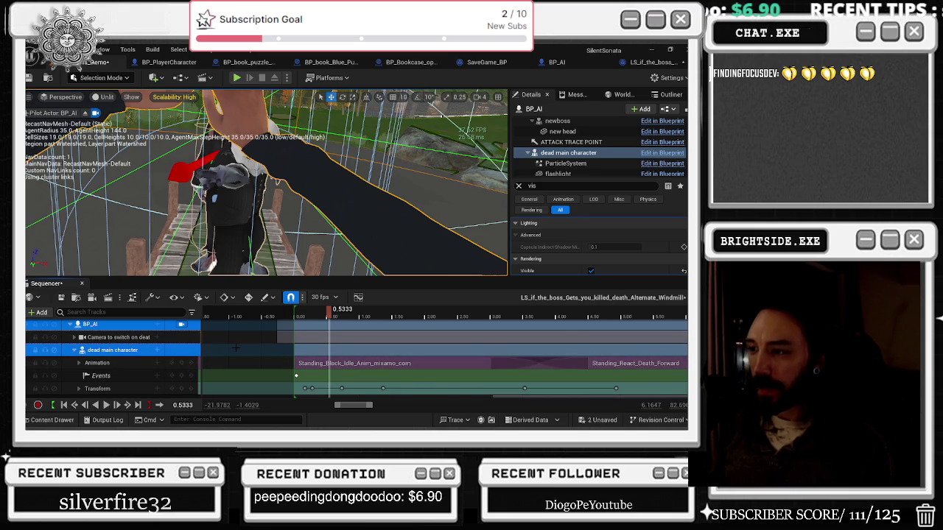
key("alt+Tab")
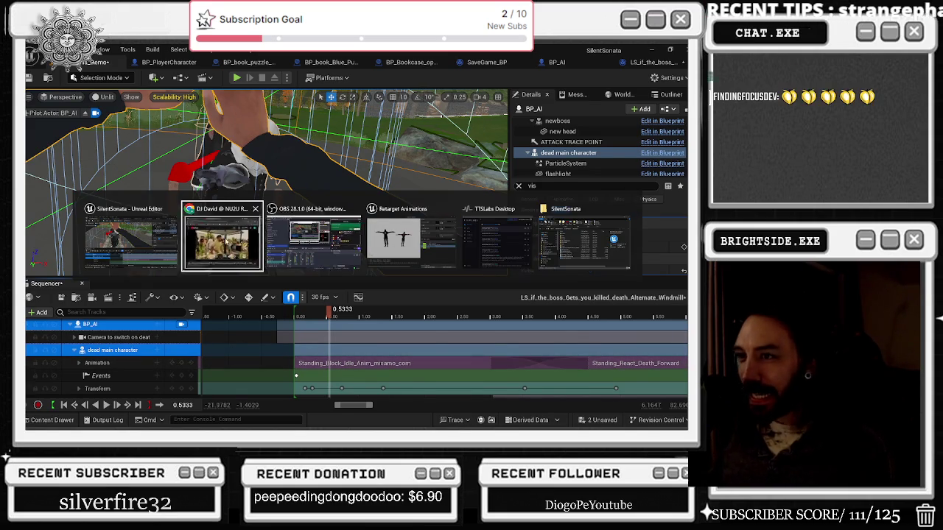
- Toggle the Shatta & Dancehall mix playback and seek back to about 25:49, then return to Unreal
left_click(442, 259)
key("Left")
key("Left")
key("Left")
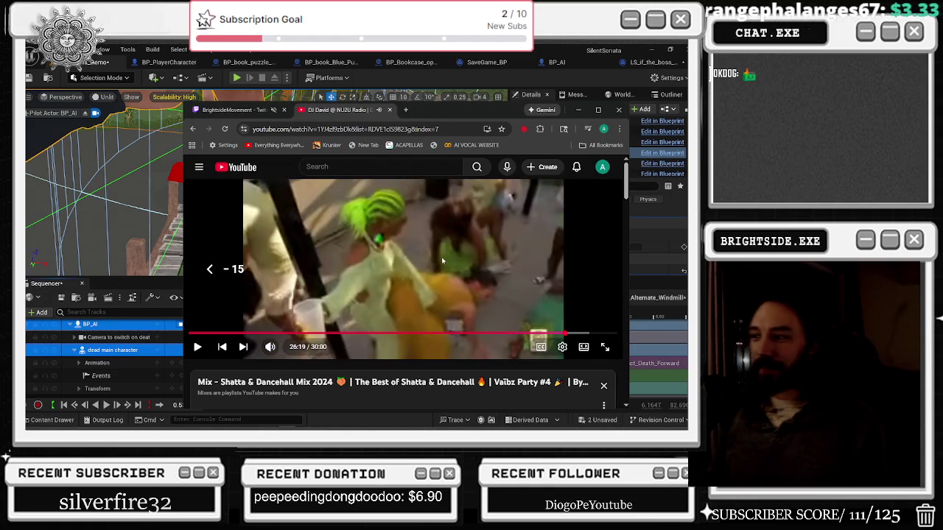
key("Left")
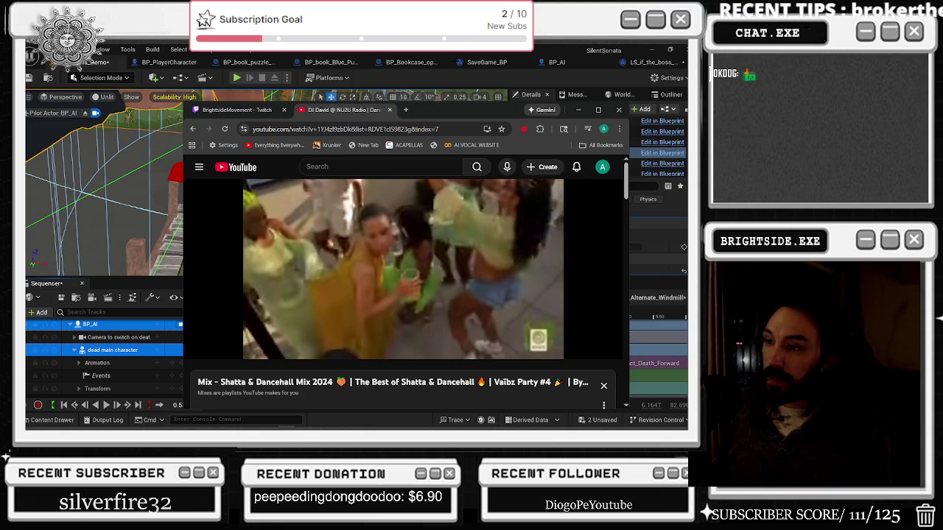
key("Left")
key("Left")
key("Left")
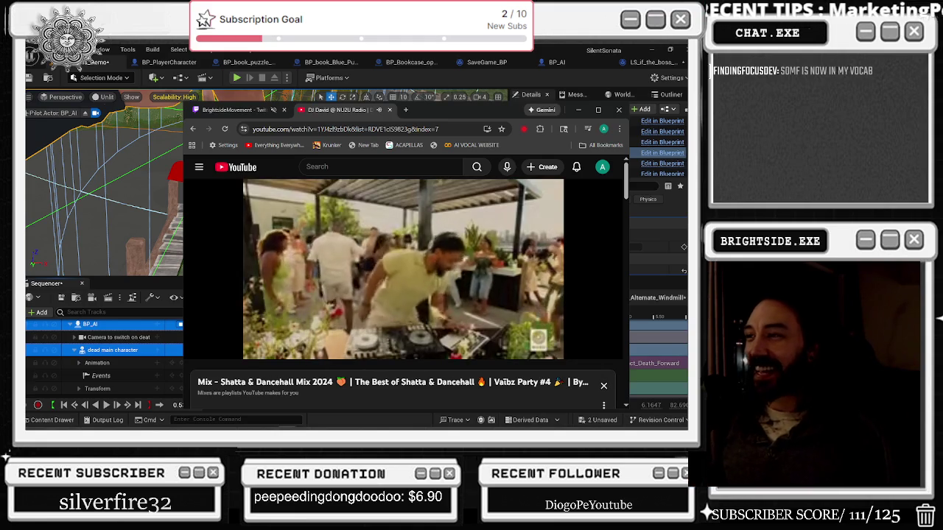
key("alt+Tab")
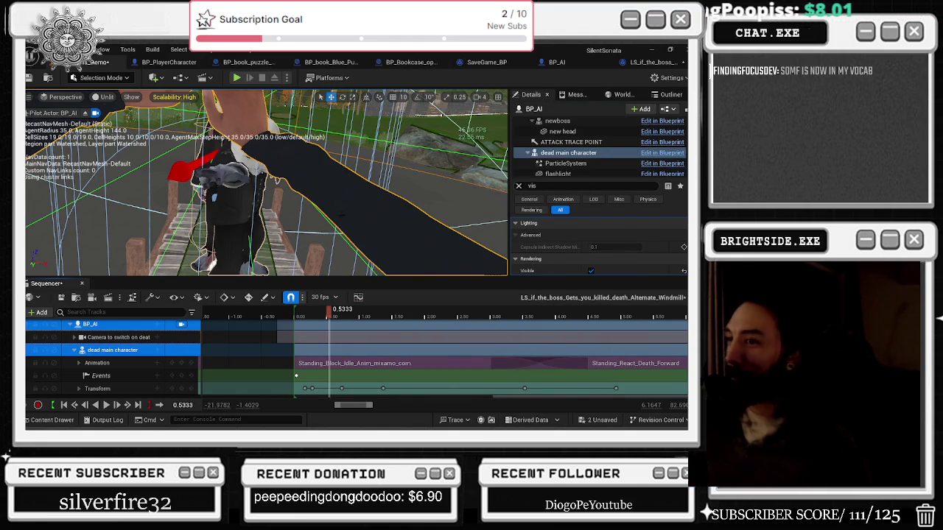
- Select the MAIN ENEMY FOR LEVEL track and collapse the dead main character and BP_AI tracks
scroll(325, 350, "down", 2)
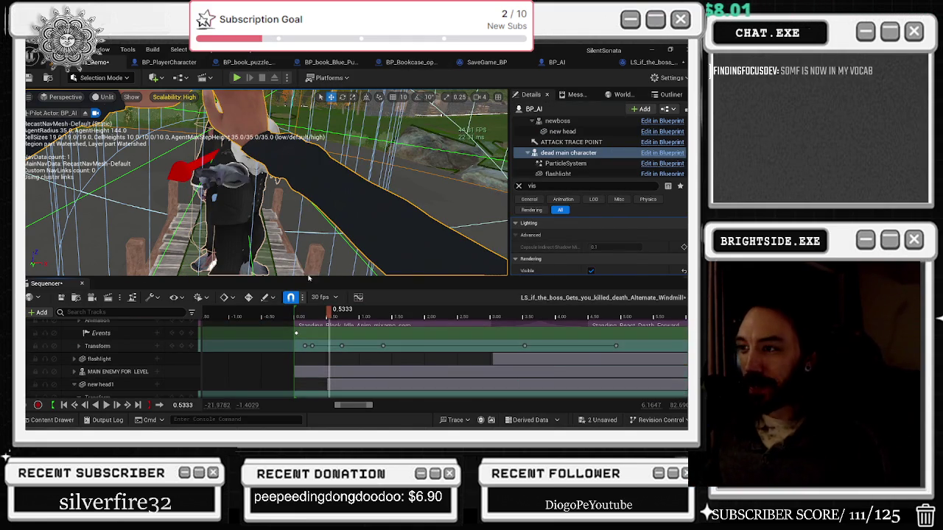
left_click(118, 371)
scroll(118, 370, "down", 2)
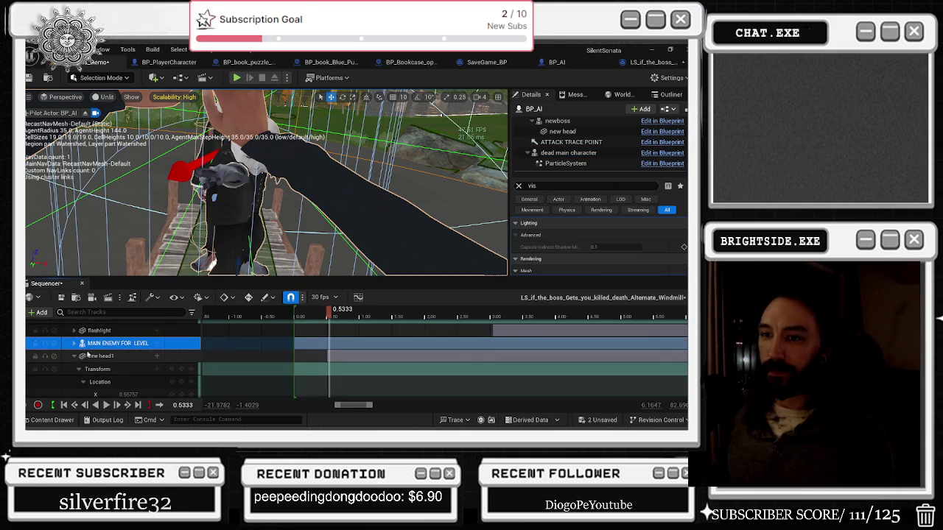
scroll(153, 341, "up", 2)
scroll(148, 347, "up", 2)
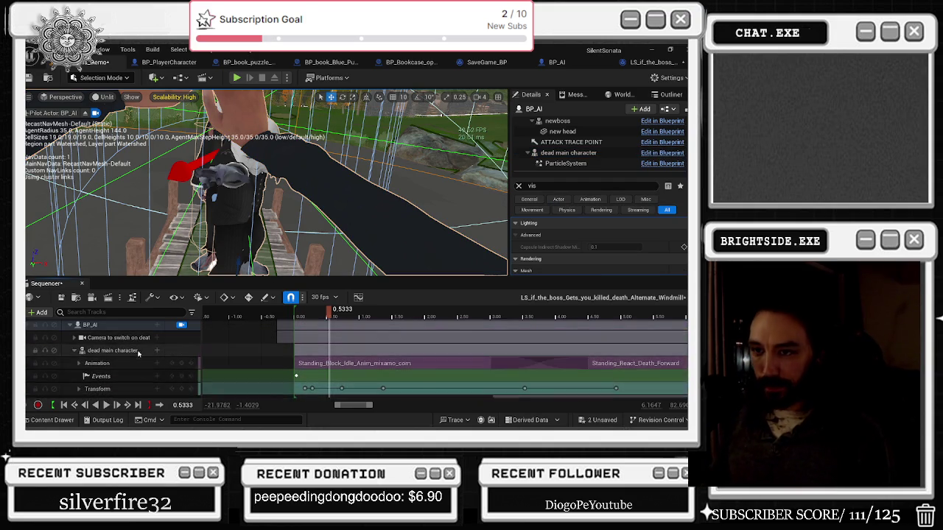
left_click(77, 351)
left_click(72, 326)
scroll(72, 327, "up", 1)
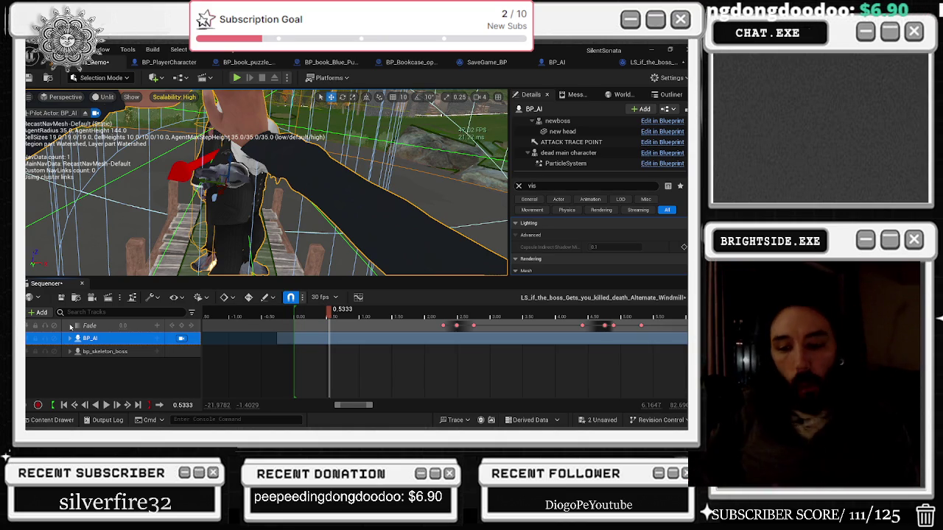
- Scrub forward to about 1.47 seconds, then expand BP_AI and the dead main character's sub-tracks
left_click_drag(314, 315, 435, 315)
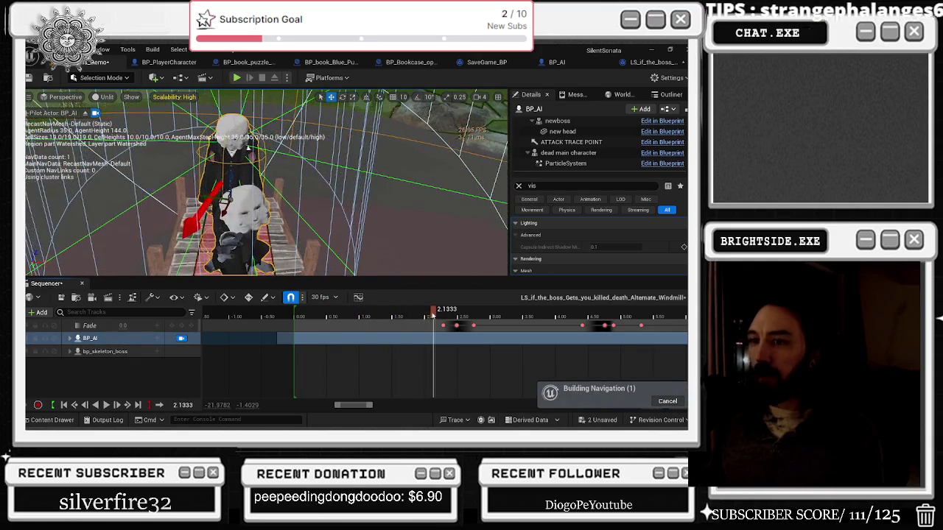
left_click(70, 338)
scroll(148, 361, "down", 2)
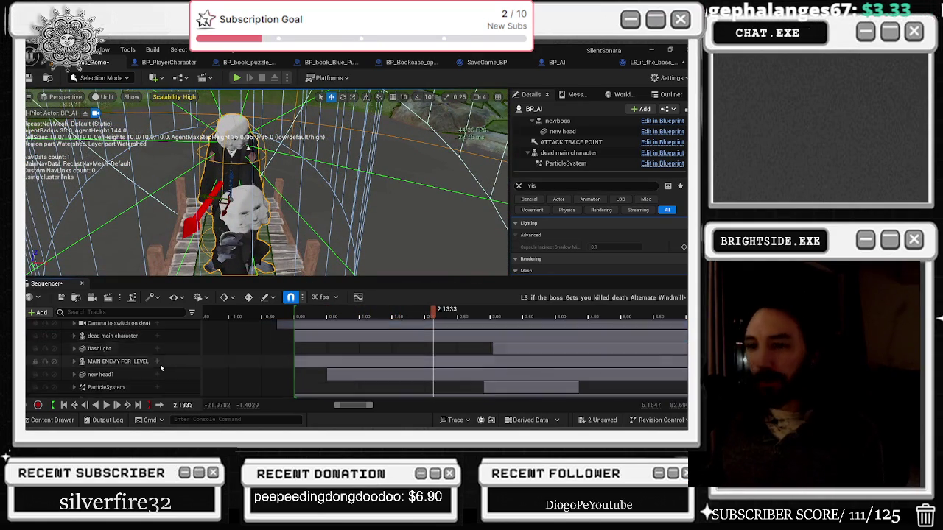
scroll(162, 366, "down", 2)
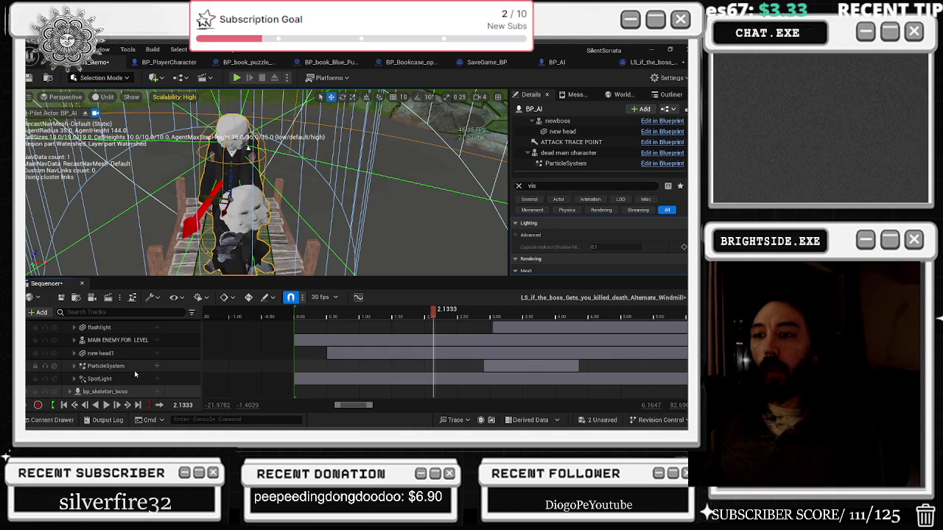
scroll(133, 361, "up", 1)
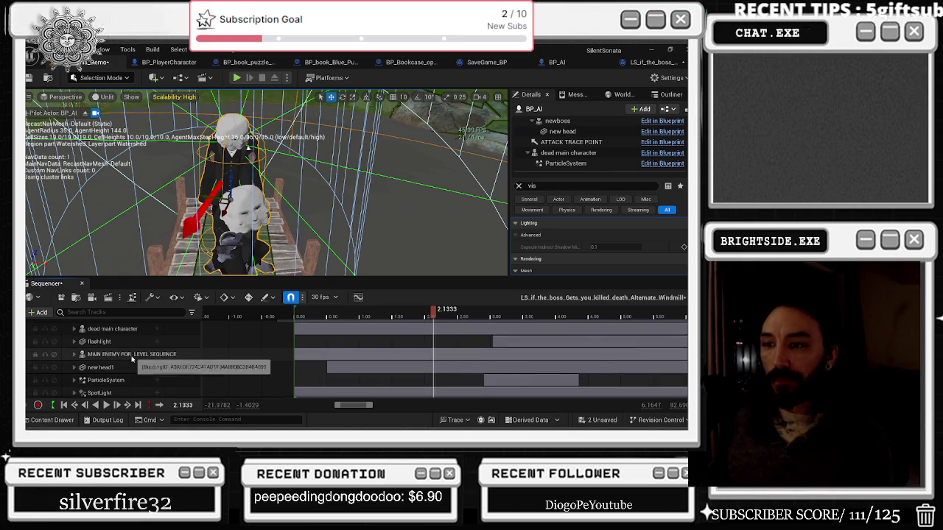
scroll(129, 354, "up", 1)
left_click(74, 343)
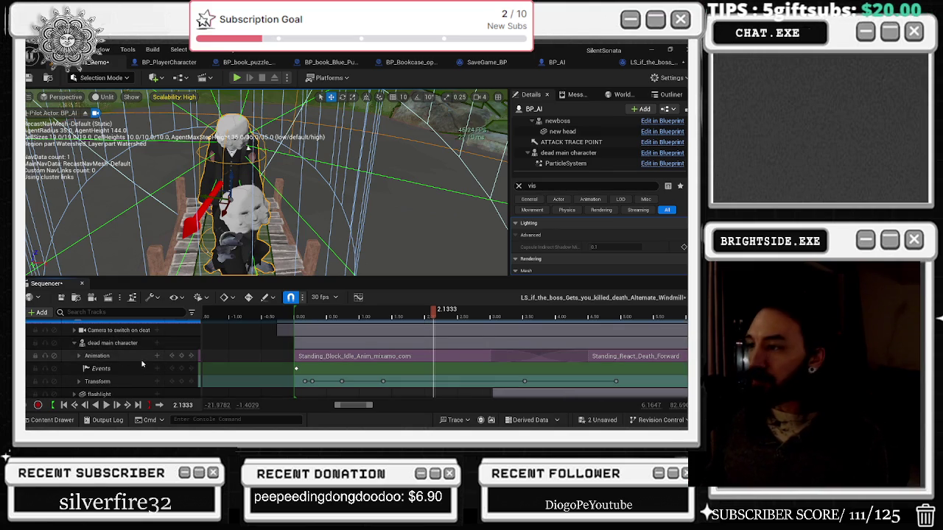
- Expand the Transform track and undo an accidental Location X change
left_click(84, 382)
scroll(106, 377, "down", 1)
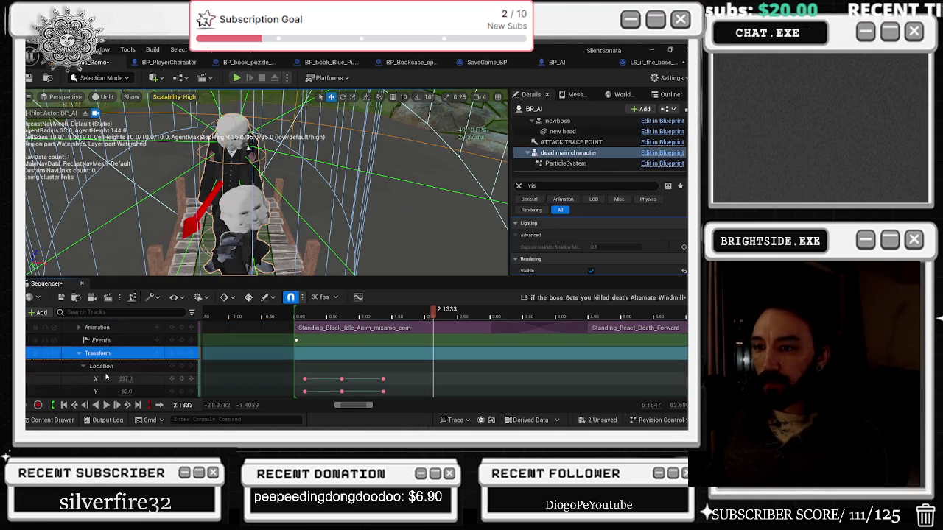
left_click(122, 378)
left_click_drag(125, 378, 134, 379)
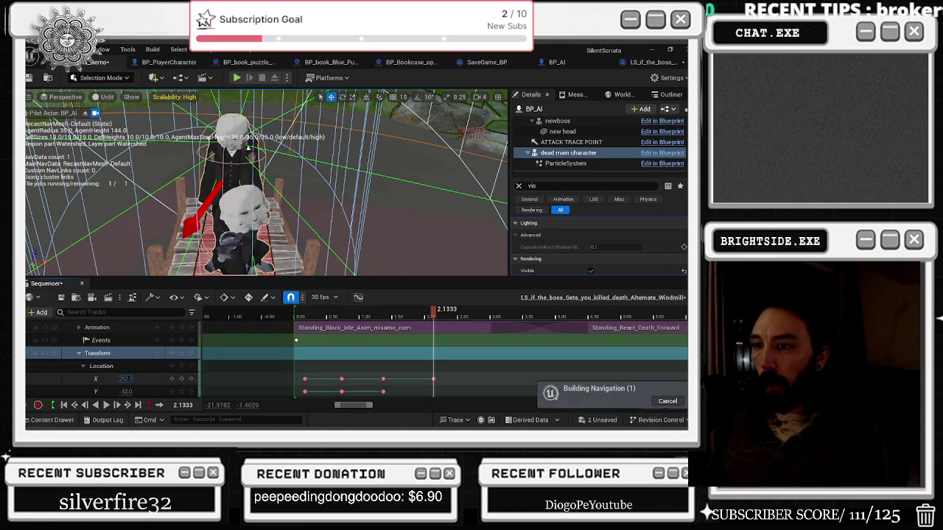
key("ctrl+z")
key("ctrl+z")
key("ctrl+z")
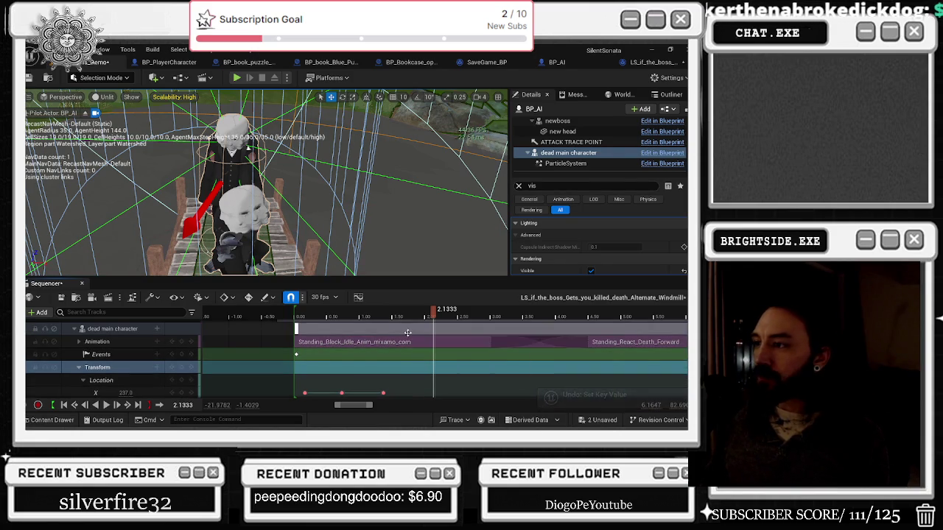
- Key the player's Location Z at -29 at 2.1333 and play the sequence to preview the lift
scroll(411, 357, "down", 4)
scroll(148, 367, "down", 1)
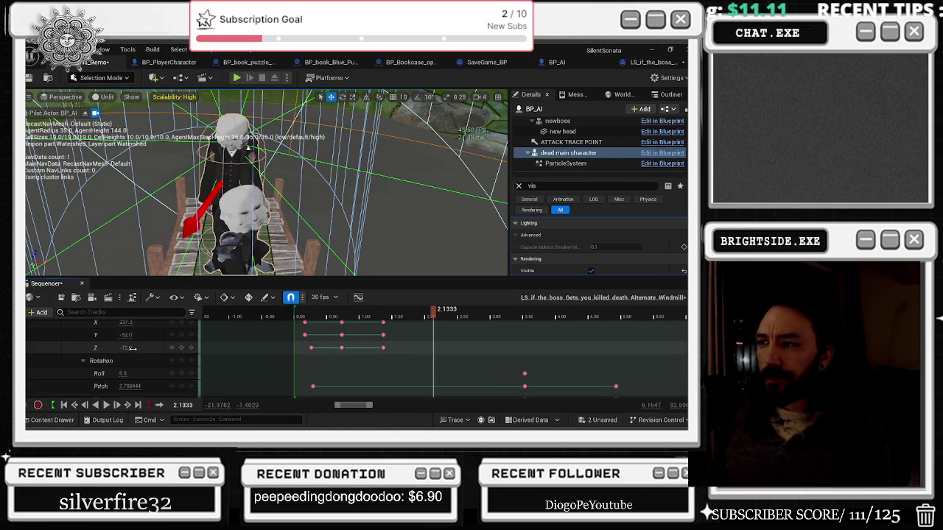
scroll(129, 348, "up", 1)
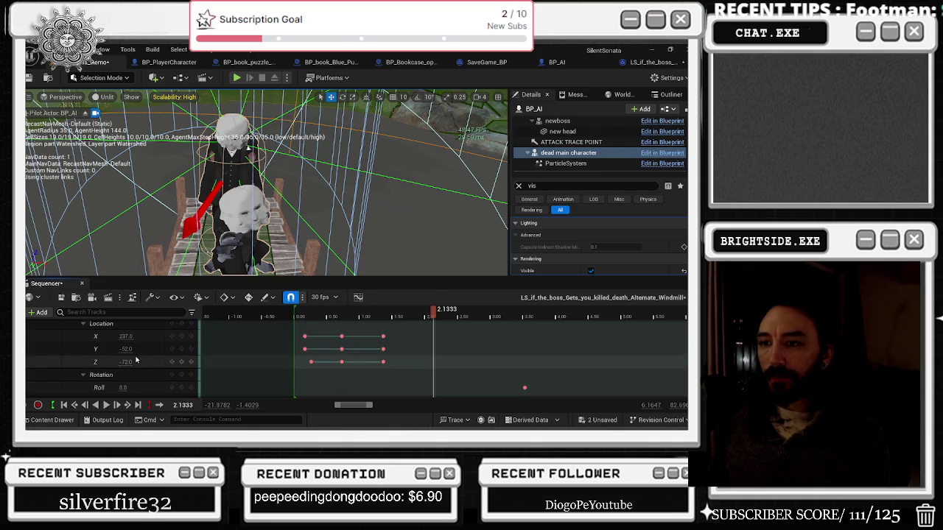
scroll(136, 361, "down", 2)
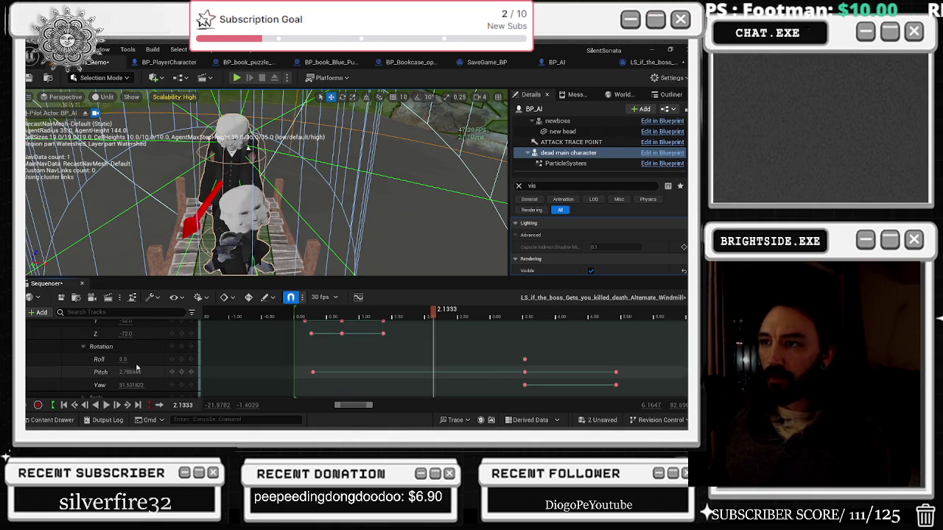
scroll(139, 361, "up", 2)
left_click_drag(127, 362, 158, 362)
left_click(340, 315)
key("space")
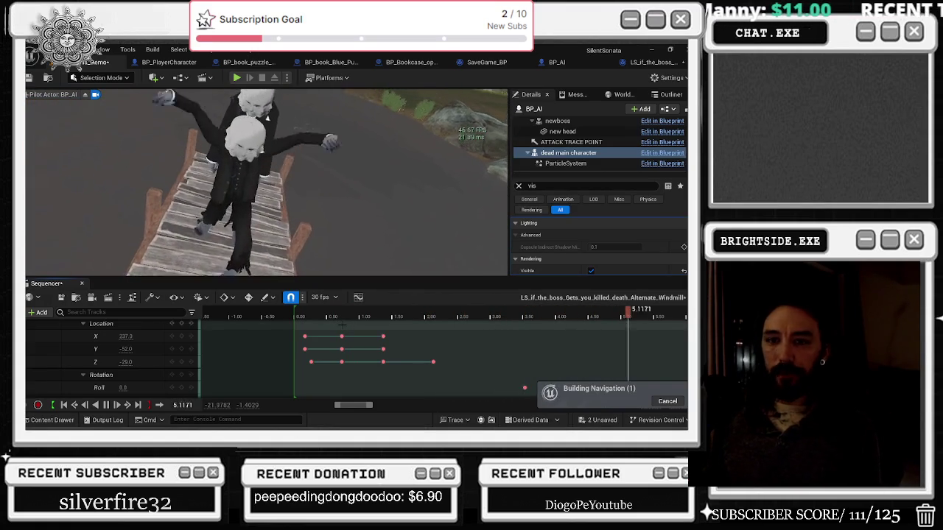
- Scrub to about 3 seconds and play through the lift cutscene, then stop playback
left_click_drag(457, 309, 501, 310)
scroll(442, 355, "down", 5)
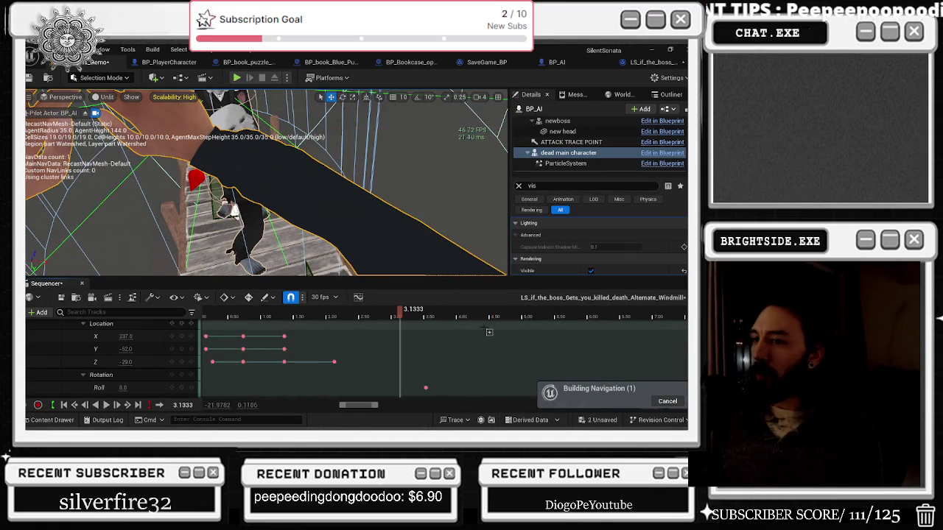
scroll(442, 355, "down", 3)
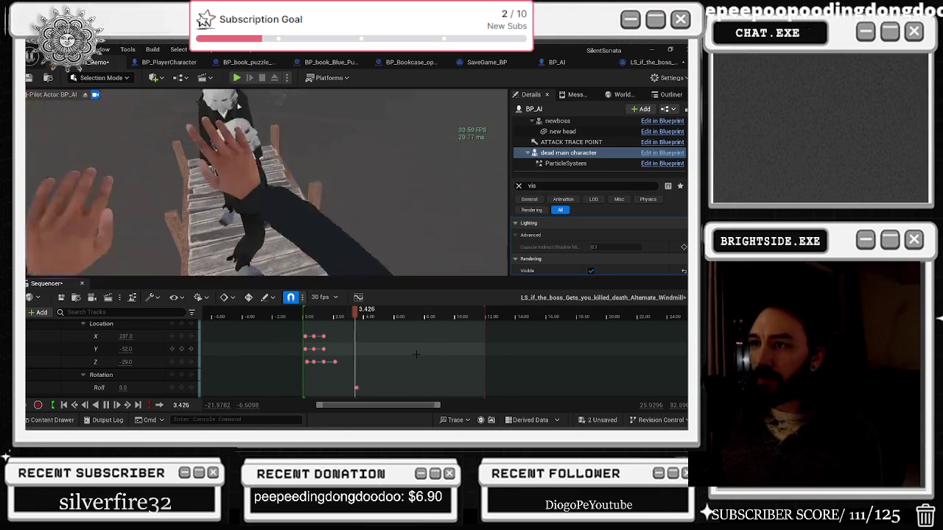
key("space")
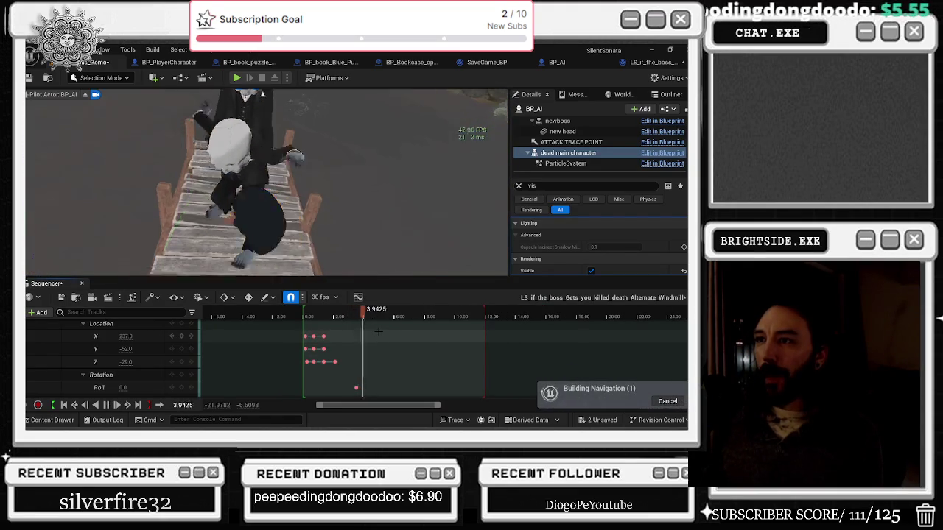
mouse_move(378, 317)
left_mouse_down()
mouse_move(316, 317)
mouse_move(363, 317)
left_mouse_up()
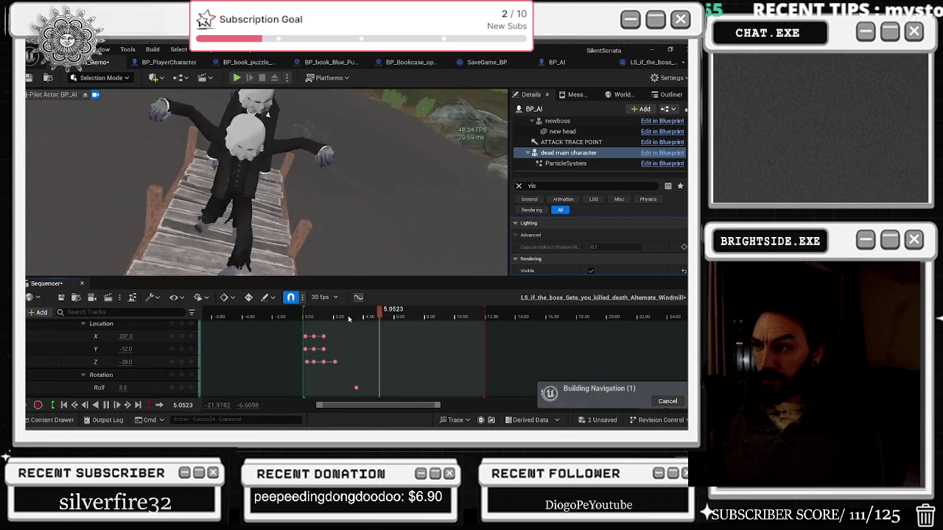
left_click(303, 317)
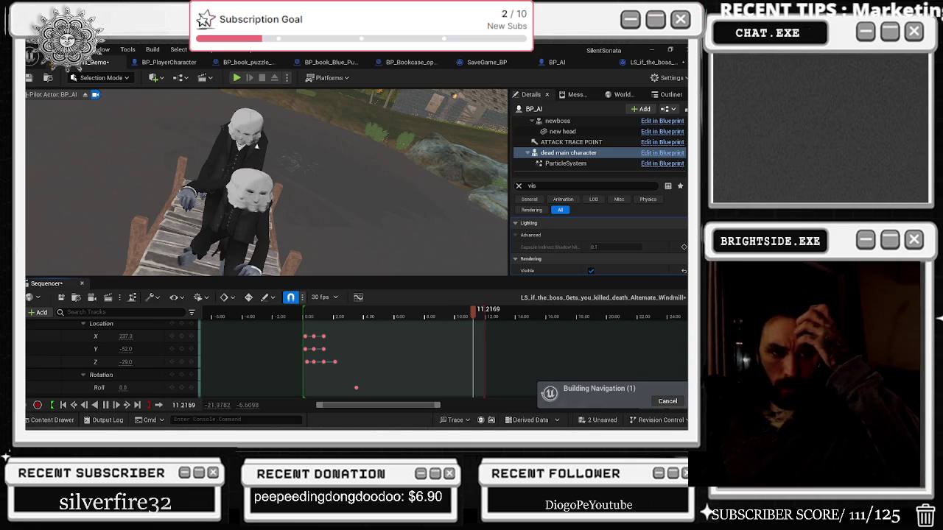
key("space")
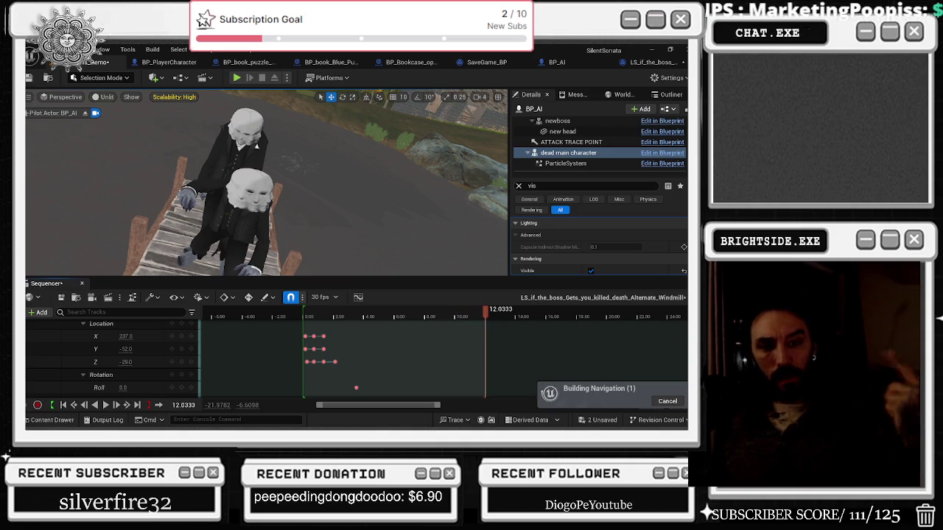
- Toggle game view and the navigation debug display, and replay the sequence from near the start
key("g")
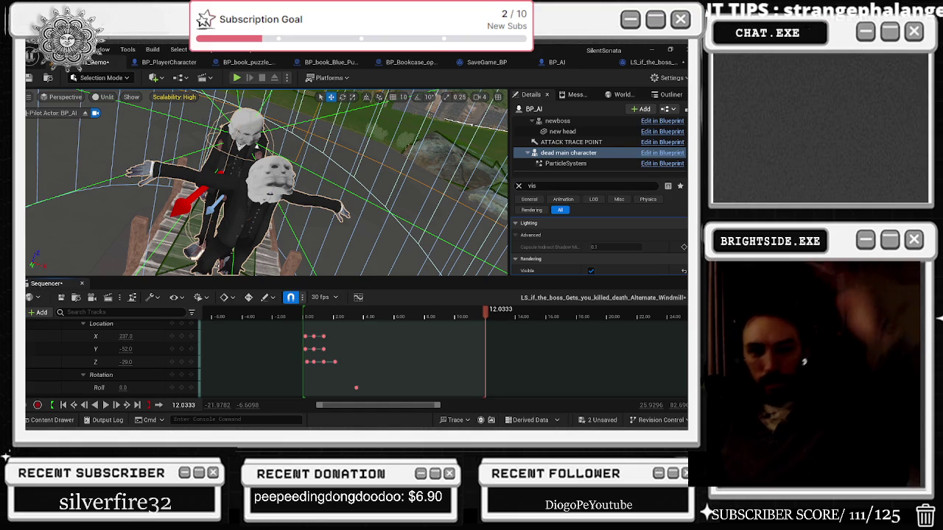
key("p")
key("p")
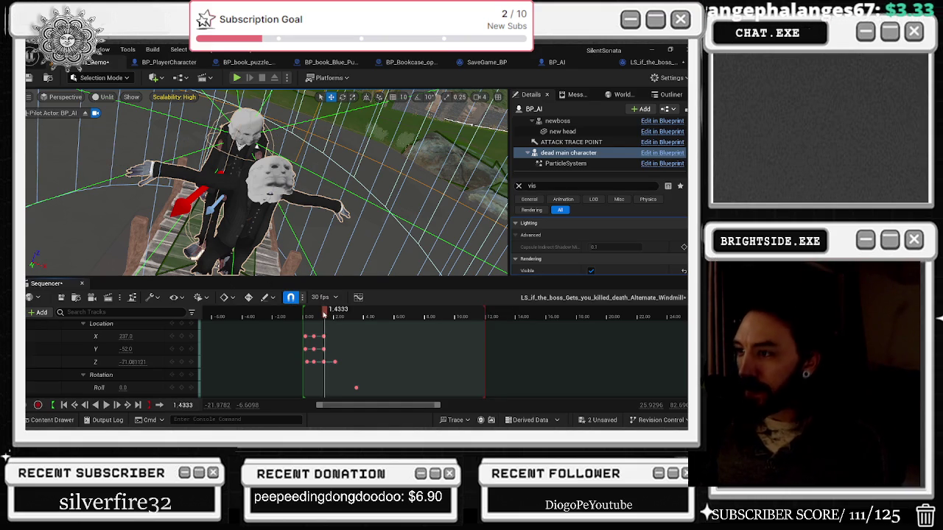
key("space")
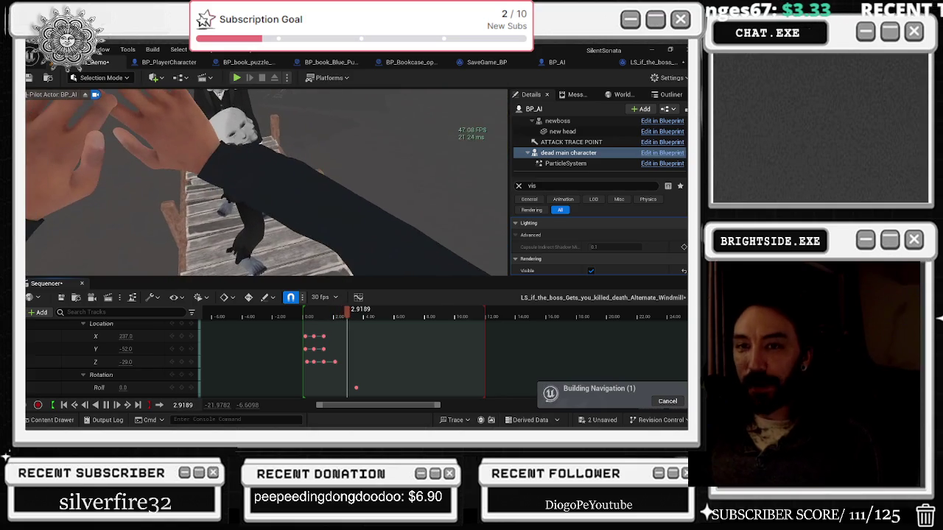
left_click(310, 315)
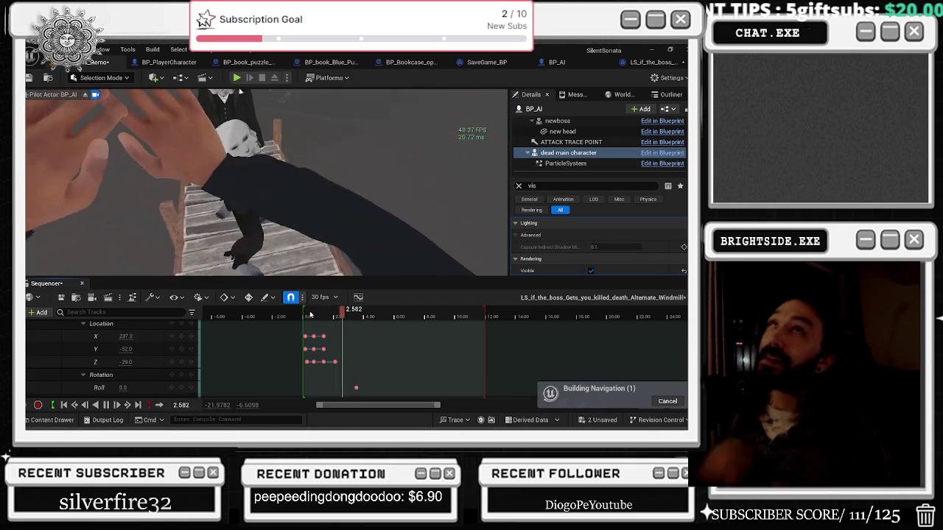
key("alt+Tab")
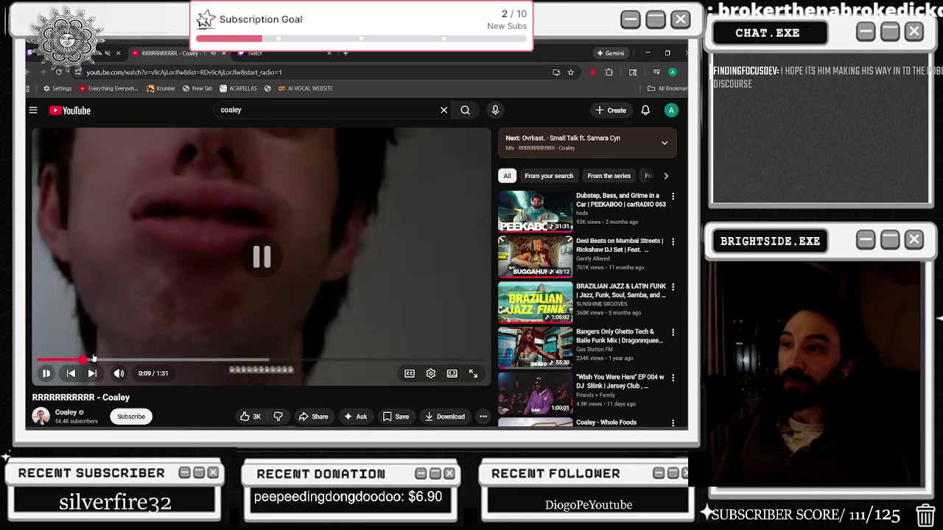
- Resume playing the Coaley 'RRRRRRRRRRRR' video
scroll(90, 324, "down", 3)
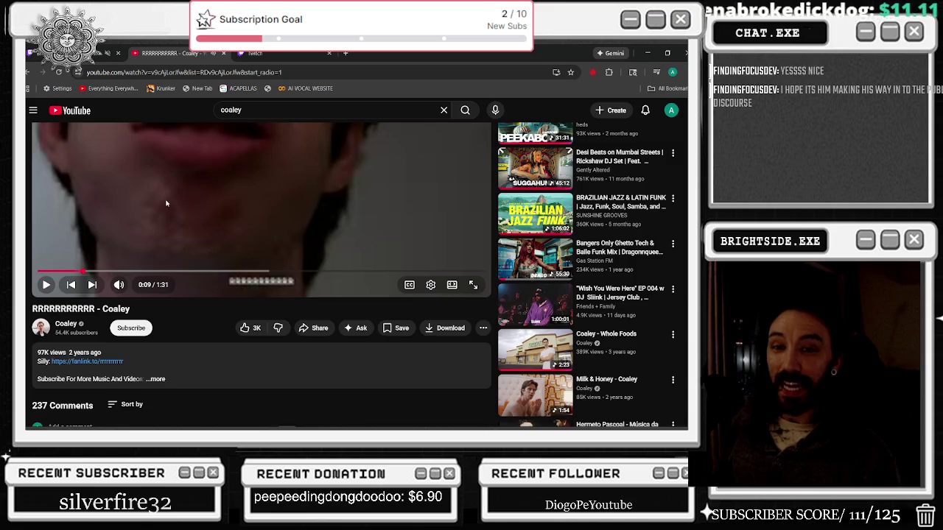
scroll(166, 202, "down", 2)
scroll(192, 217, "up", 4)
left_click(199, 224)
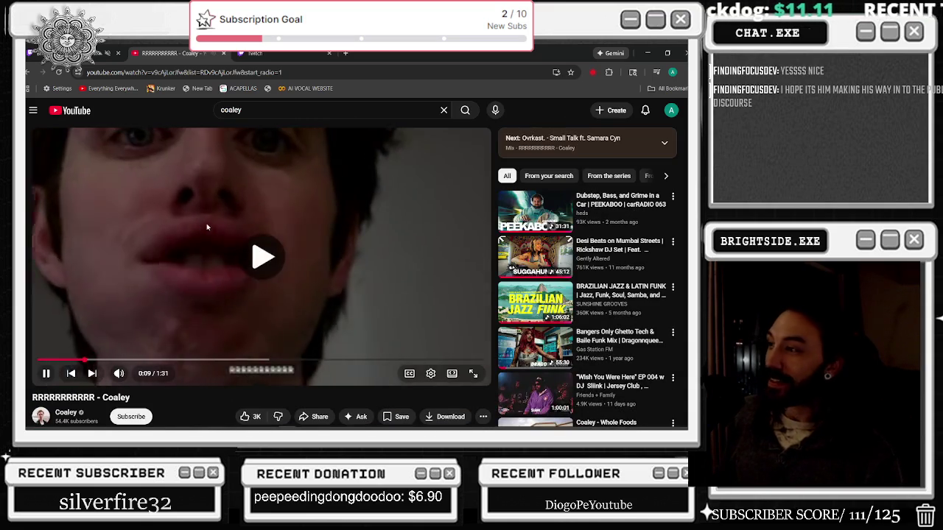
- Sort the video's comments by Newest first and scroll through them
scroll(169, 294, "down", 5)
scroll(165, 263, "up", 2)
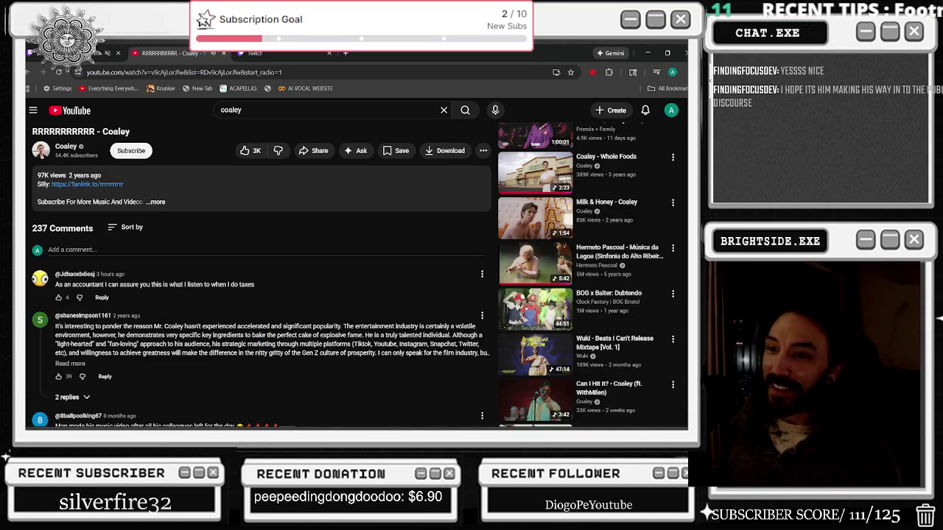
left_click(132, 227)
left_click(151, 265)
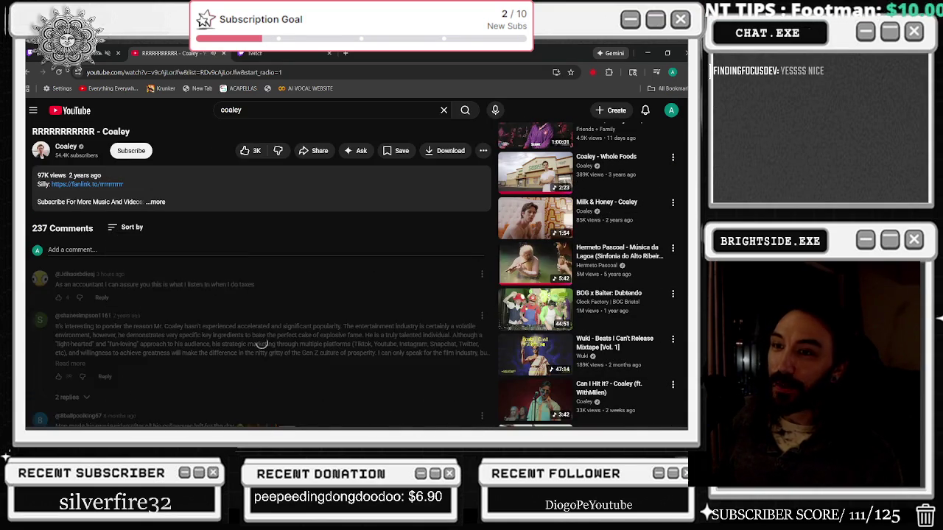
scroll(178, 314, "down", 1)
scroll(151, 319, "down", 1)
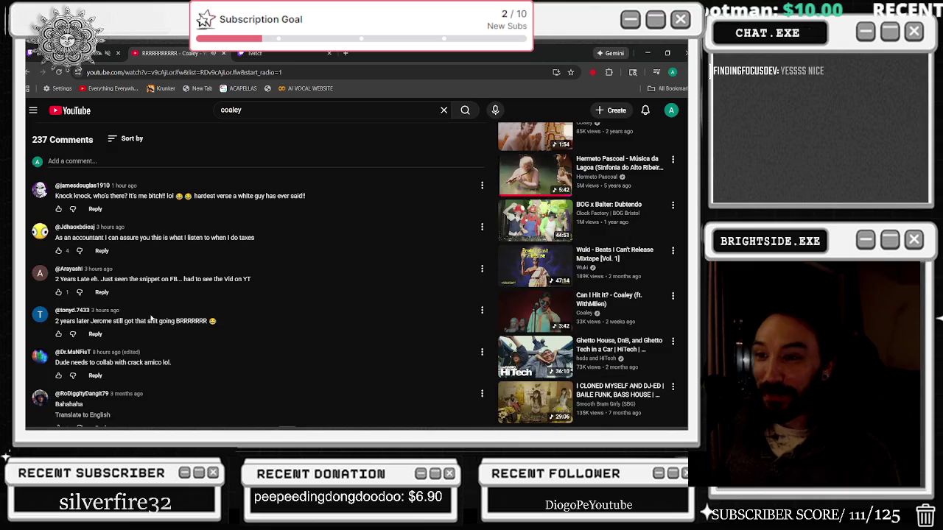
scroll(126, 352, "down", 1)
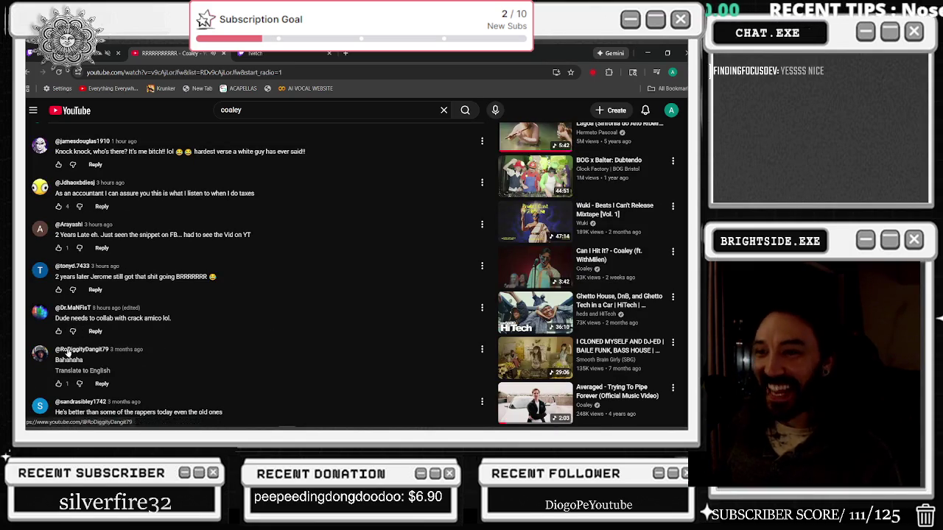
scroll(235, 364, "up", 10)
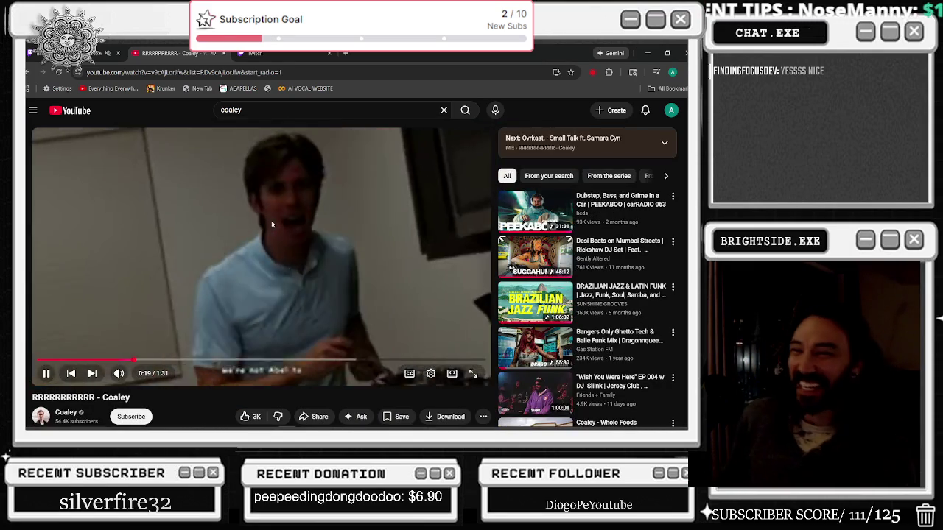
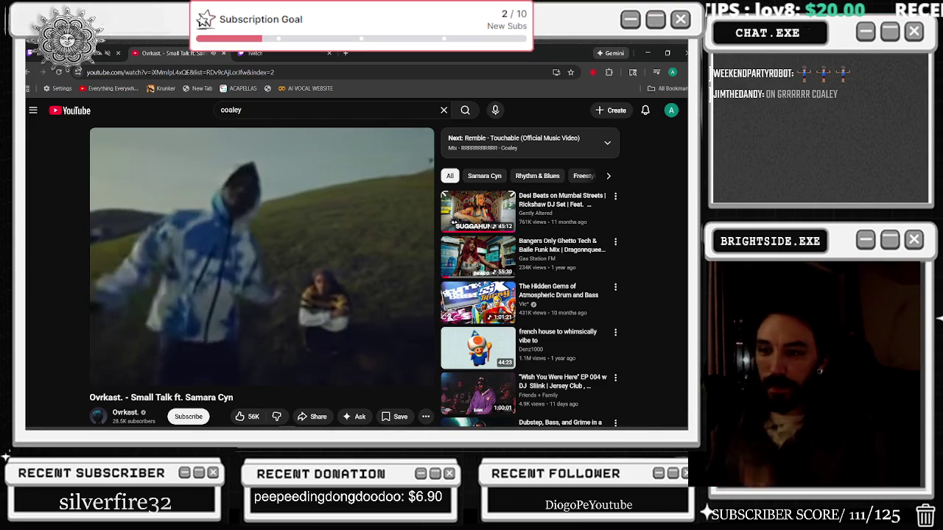
- Skip to the next Coaley video in the mix and sort its comments by Newest first
key("alt+Left")
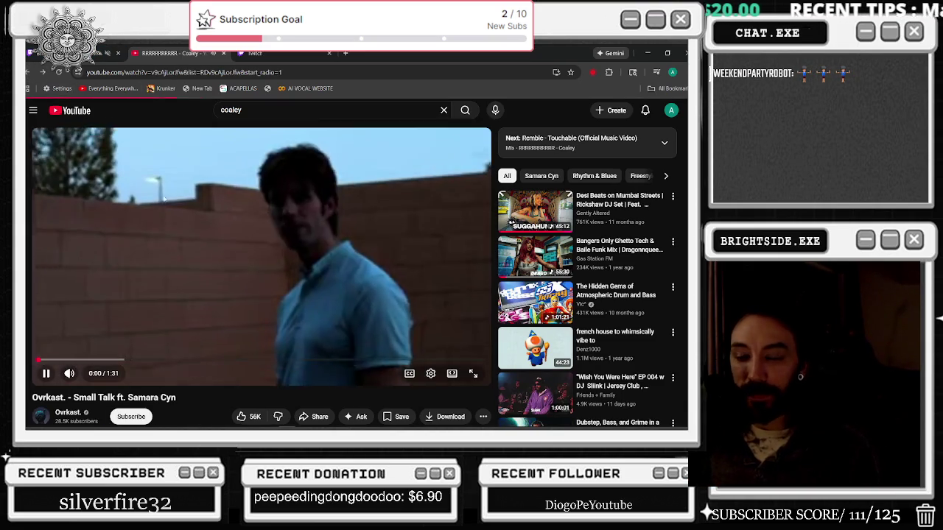
scroll(141, 275, "down", 3)
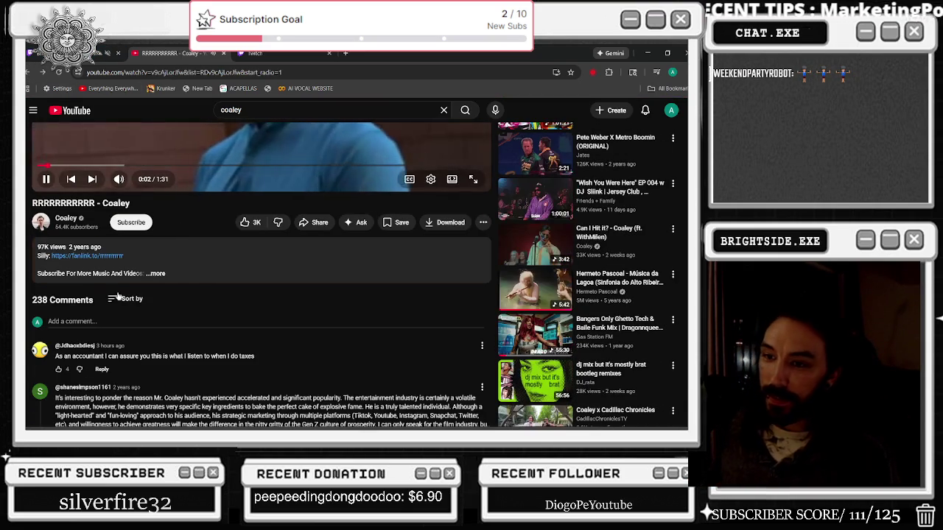
left_click(132, 299)
left_click(170, 357)
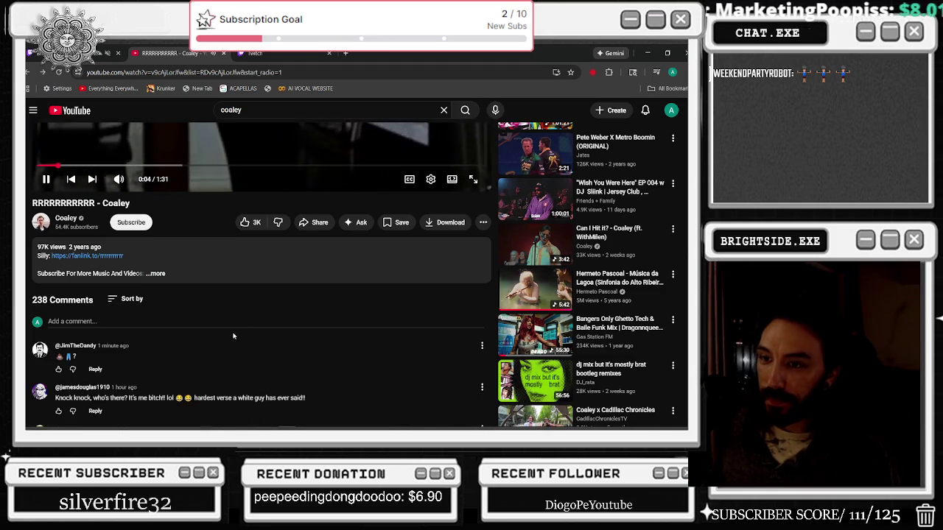
- Browse the newest comments, briefly selecting the top comment's header text
scroll(233, 336, "down", 1)
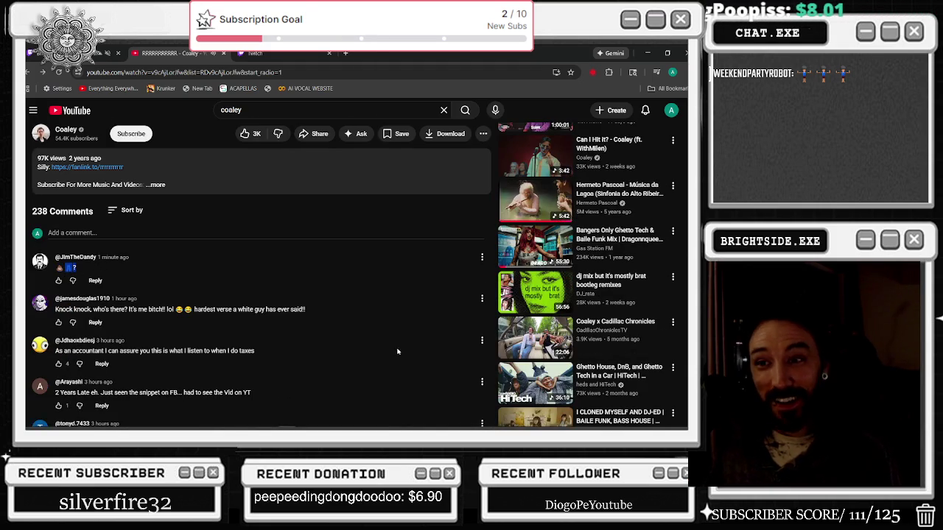
scroll(260, 340, "up", 1)
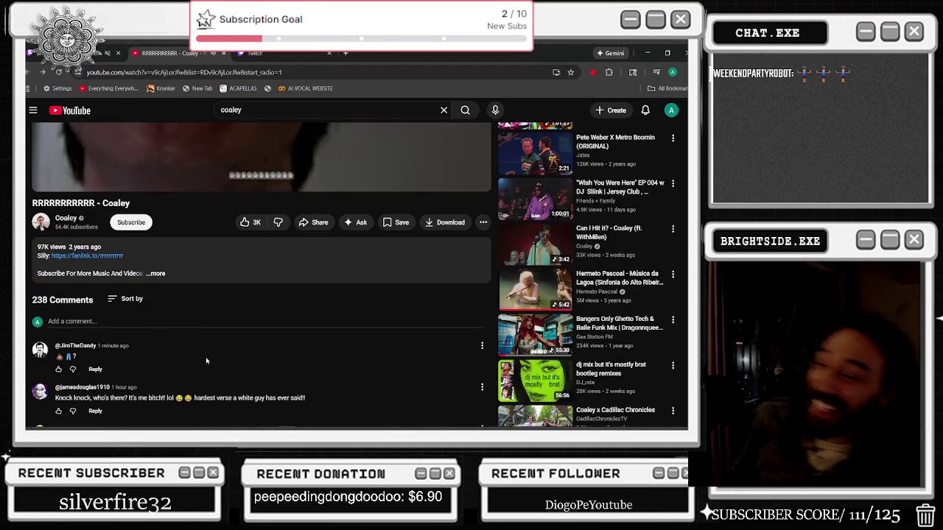
left_click_drag(52, 389, 56, 360)
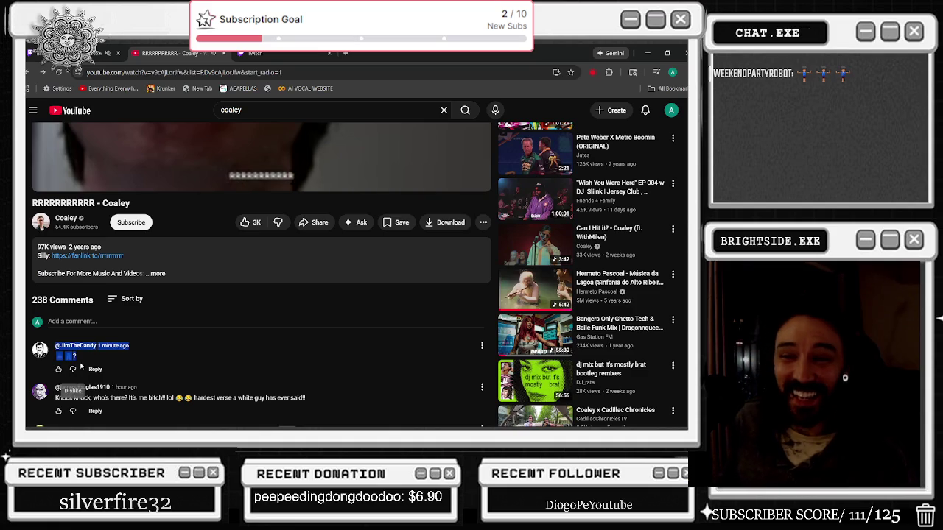
left_click(84, 358)
scroll(85, 359, "up", 1)
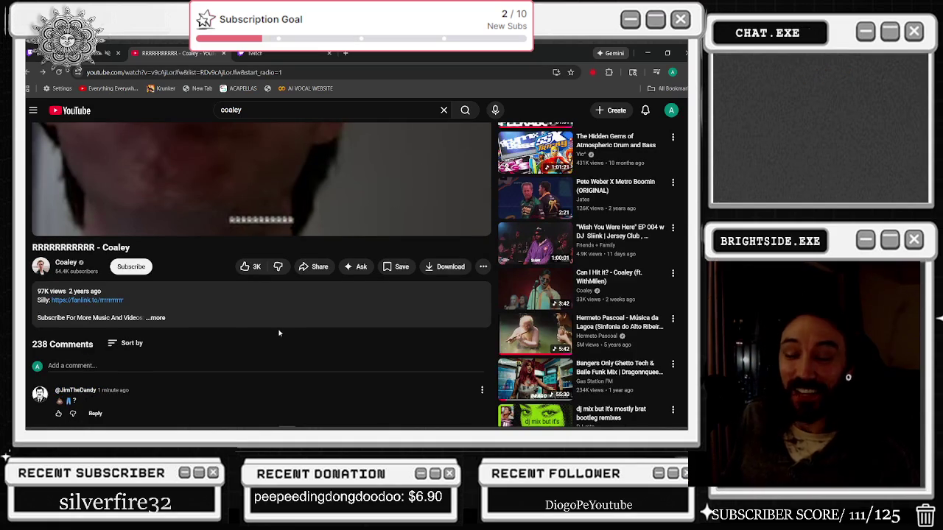
scroll(295, 326, "down", 1)
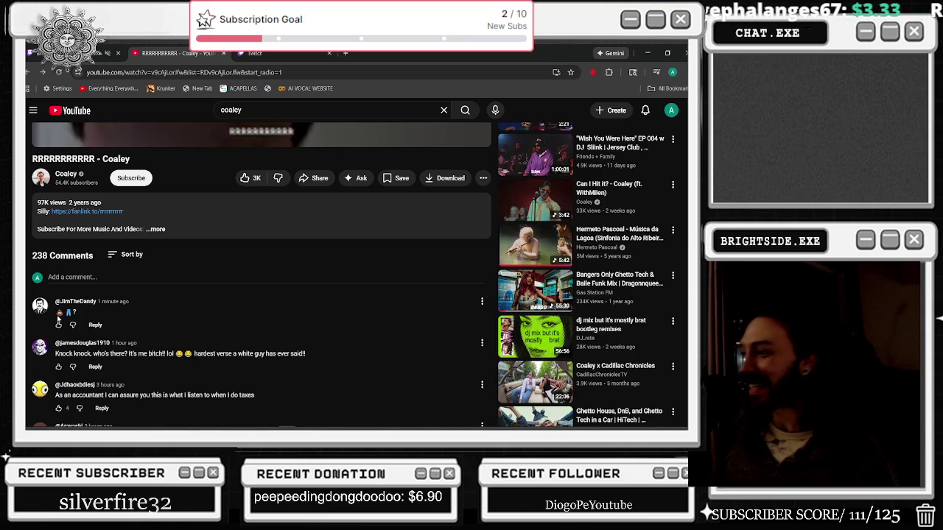
scroll(467, 334, "up", 3)
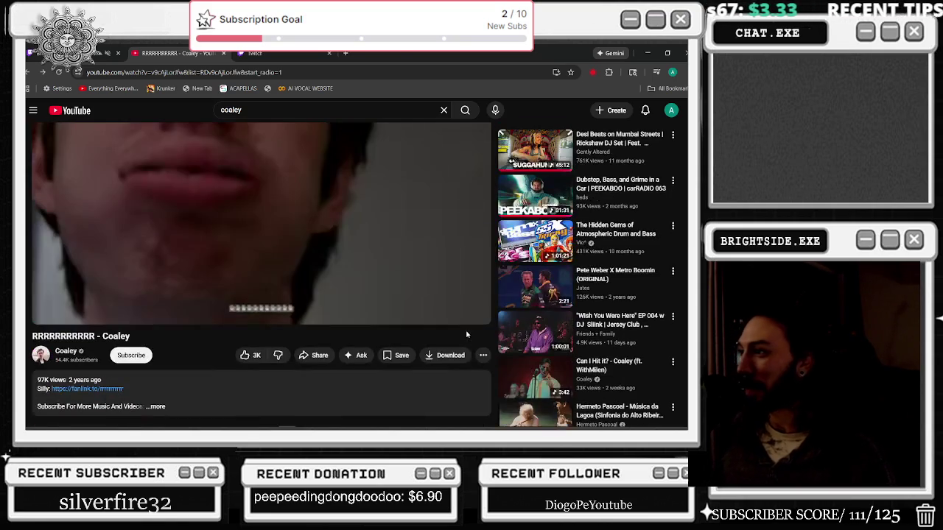
left_click(67, 352)
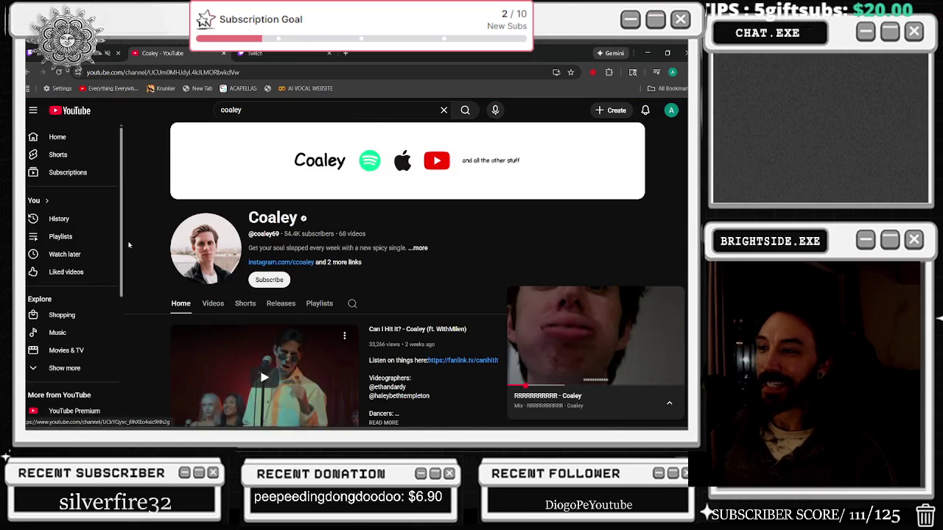
scroll(369, 332, "down", 3)
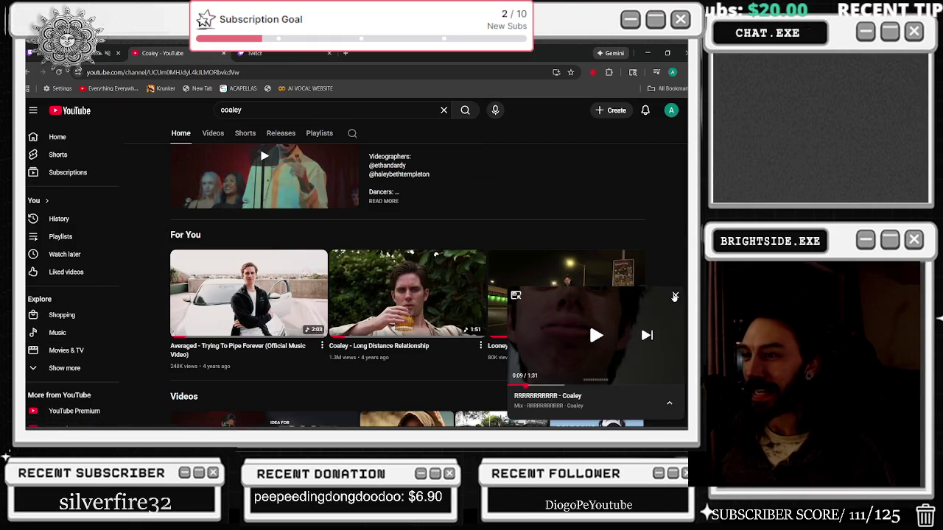
left_click(675, 296)
scroll(537, 348, "down", 1)
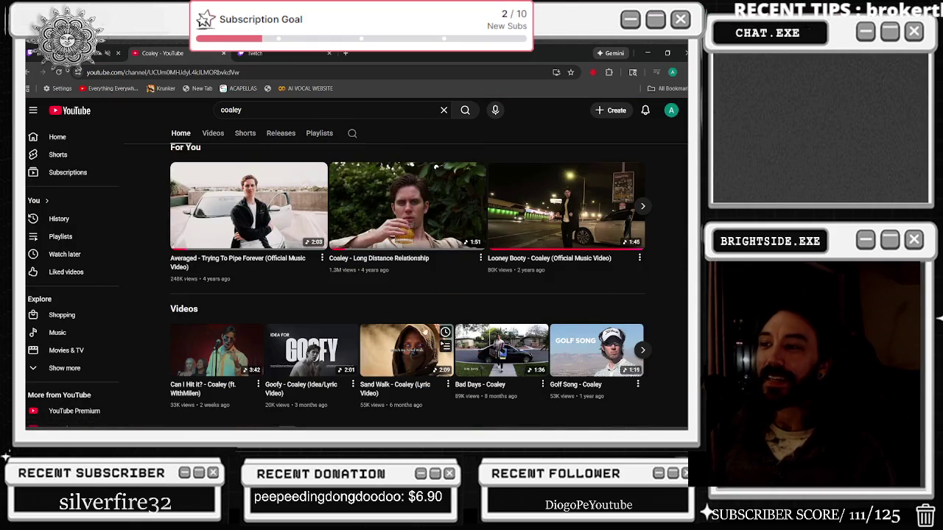
left_click(509, 350)
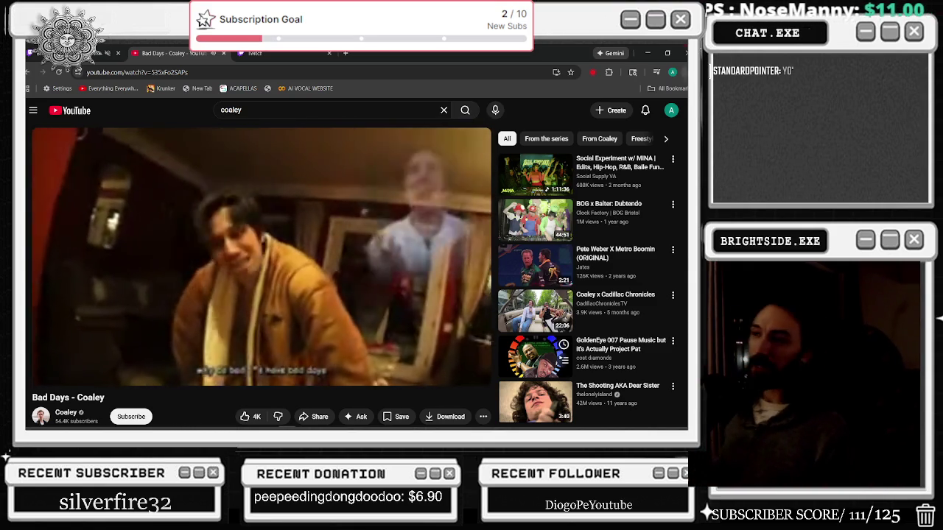
left_click(649, 53)
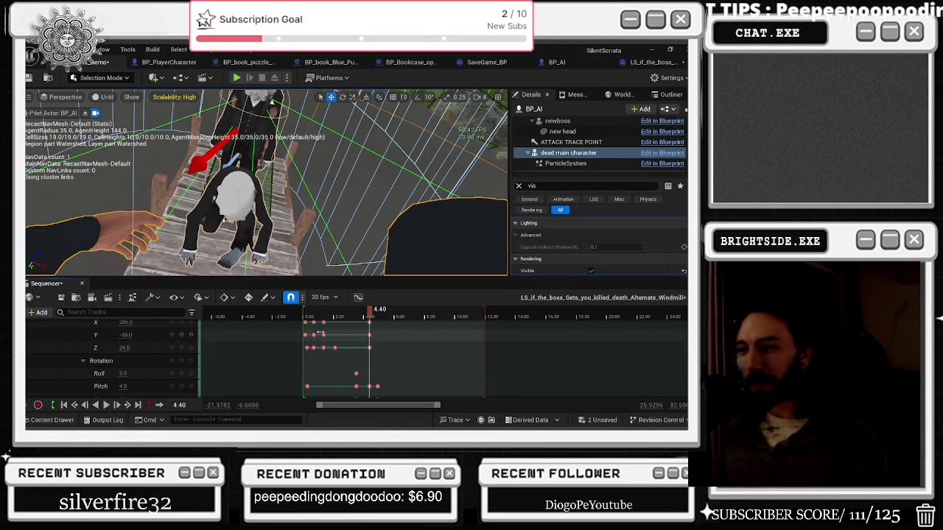
- Preview the bridge death cutscene from the start twice, pausing around 4.8 seconds
left_click(305, 316)
key("space")
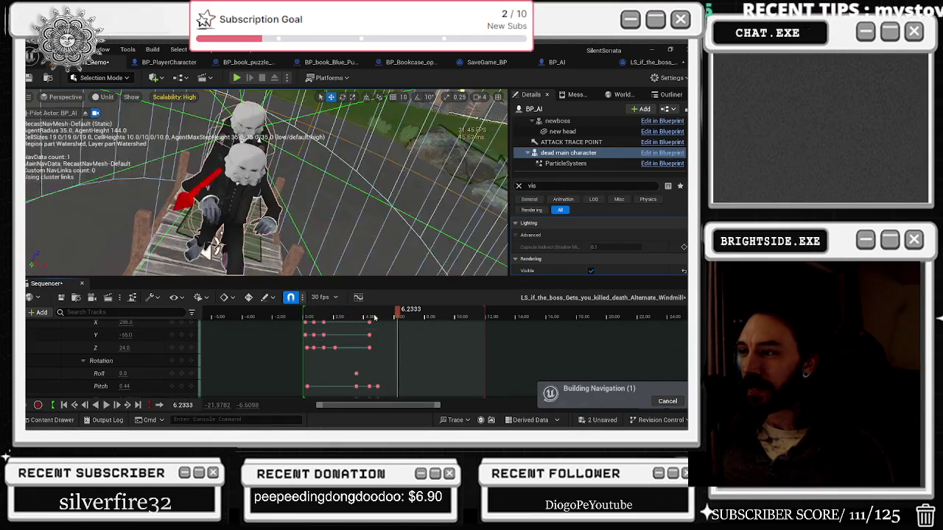
left_click_drag(361, 313, 373, 313)
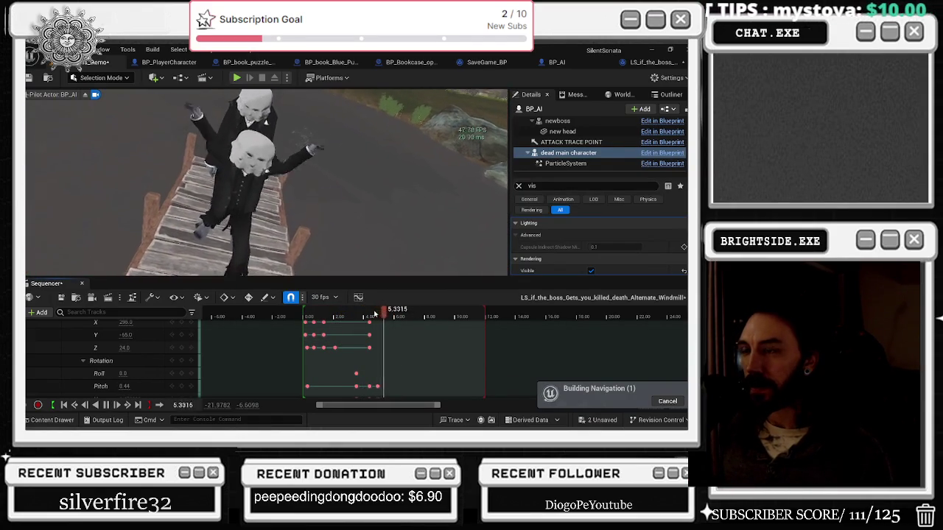
key("space")
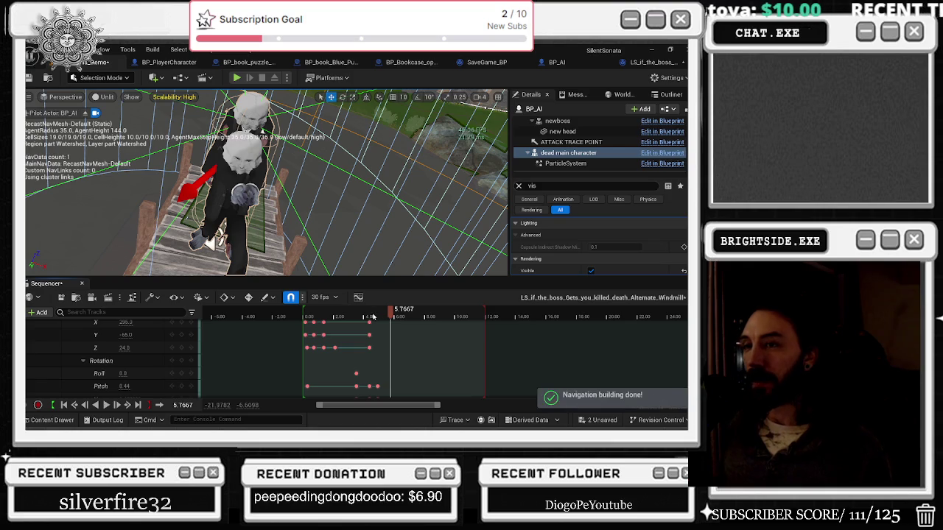
left_click(304, 316)
key("space")
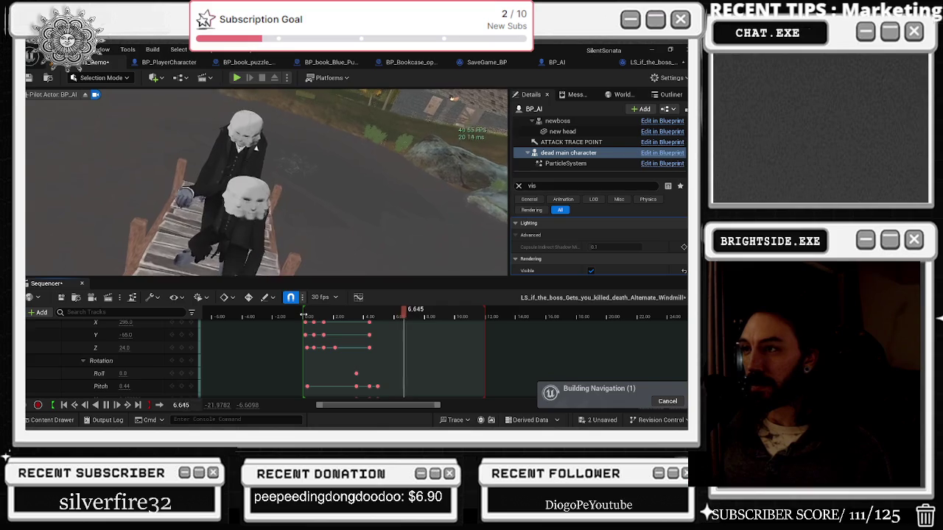
key("space")
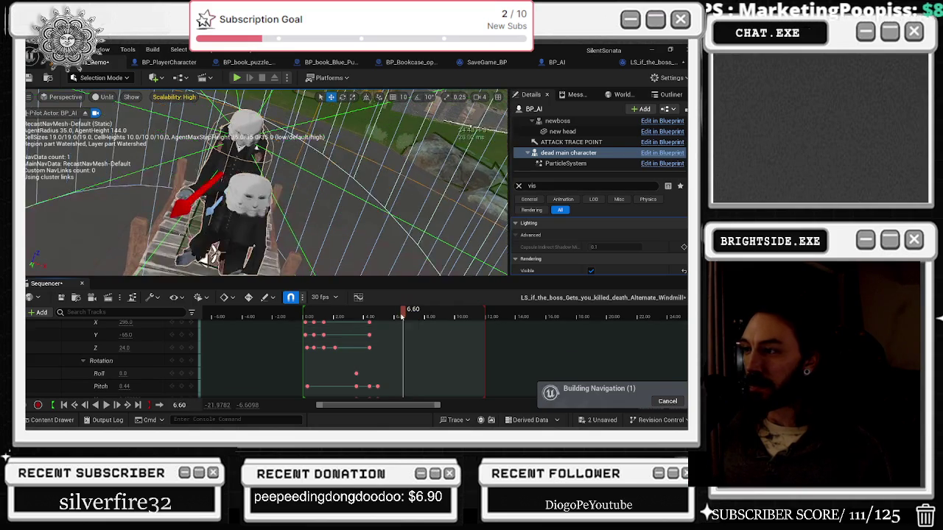
- Park the playhead near 6.43 seconds and collapse BP_AI's child tracks
left_click(401, 317)
scroll(111, 353, "up", 5)
left_click(70, 338)
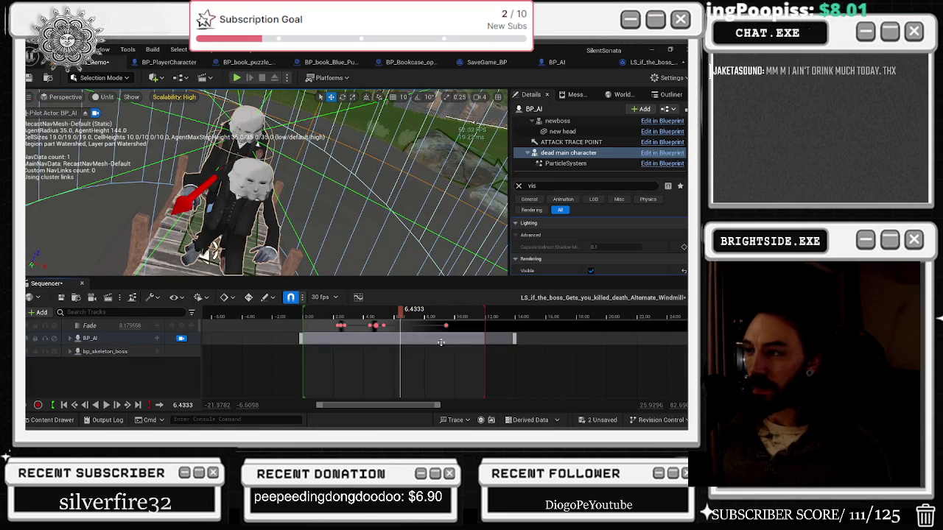
- Move the last Fade keyframe to 7.00 seconds and replay the cutscene to check the fade
left_click_drag(445, 325, 413, 325)
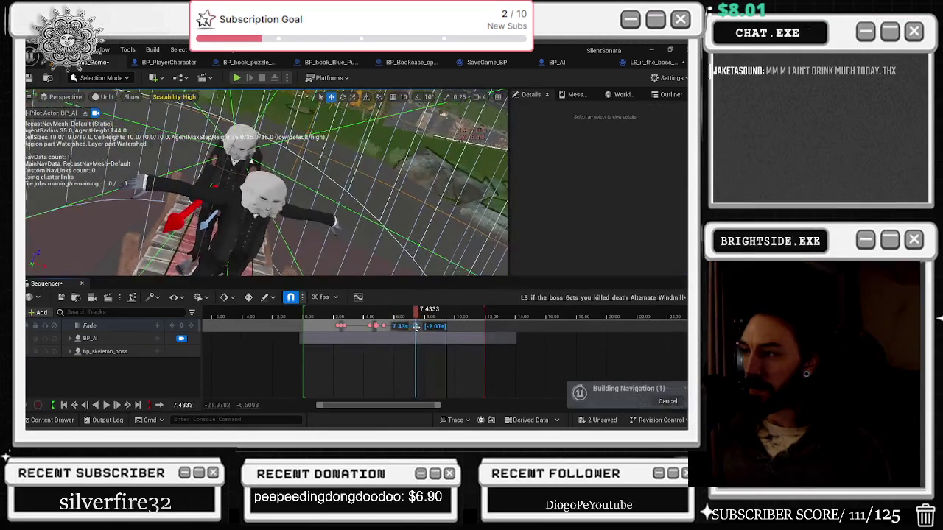
key("space")
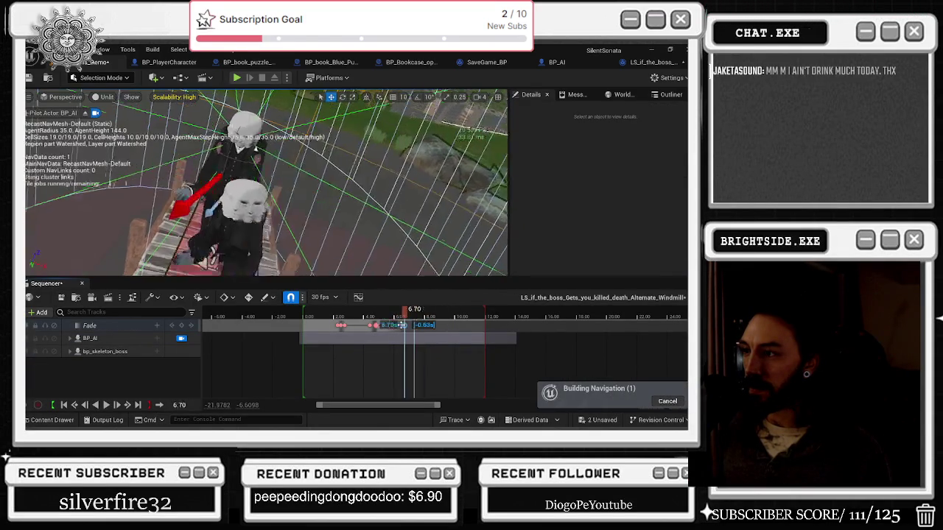
left_click(312, 316)
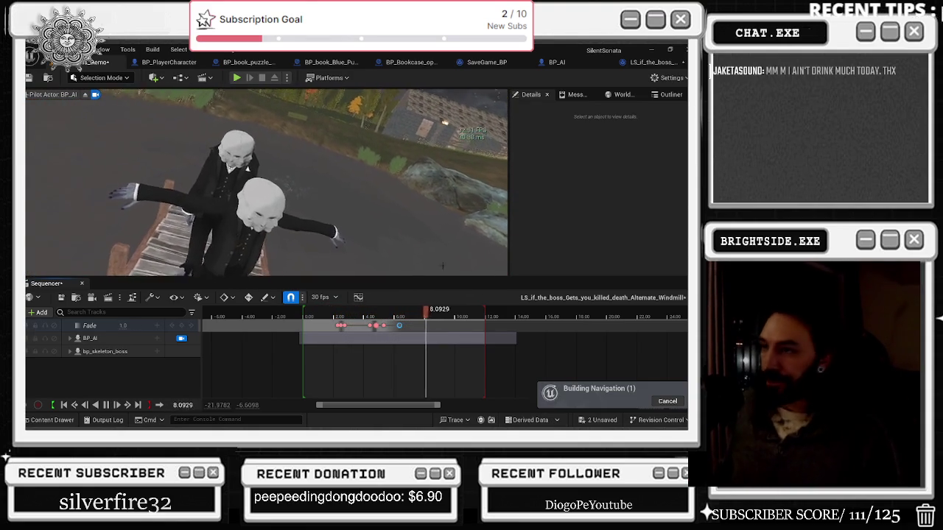
left_click(298, 318)
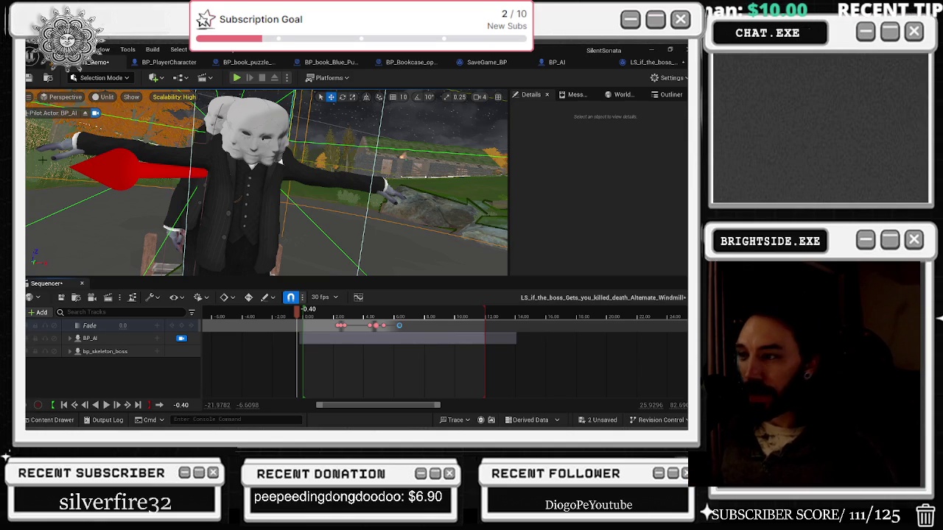
key("space")
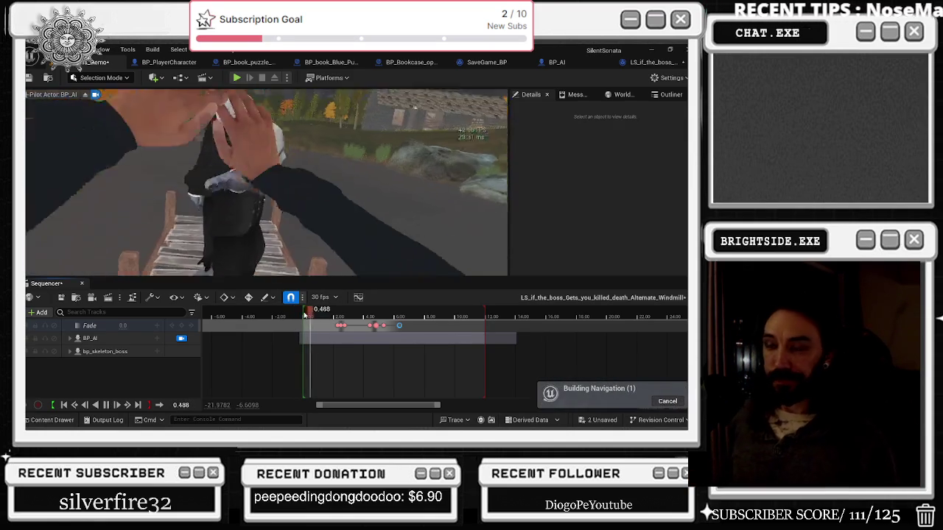
key("alt+Tab")
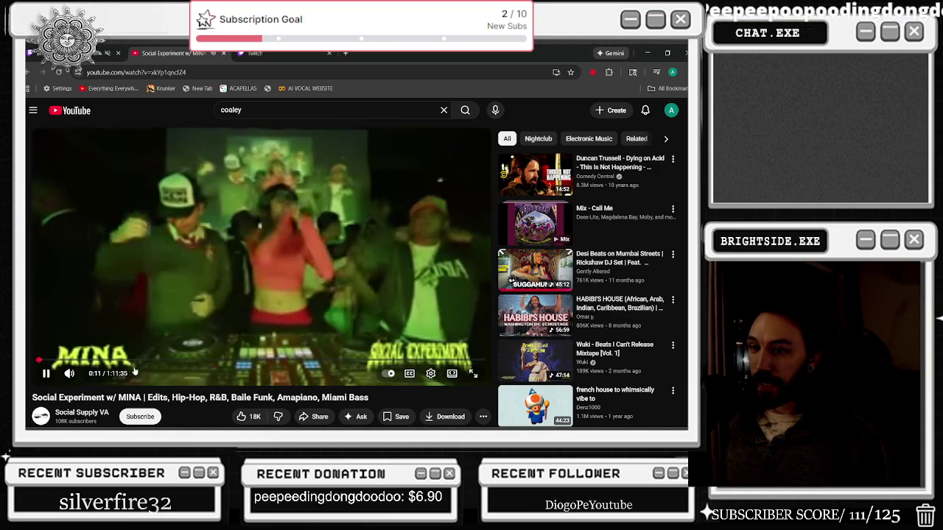
- Scroll through the MINA mix video page, then return to Unreal Engine
scroll(322, 196, "down", 2)
scroll(123, 332, "down", 3)
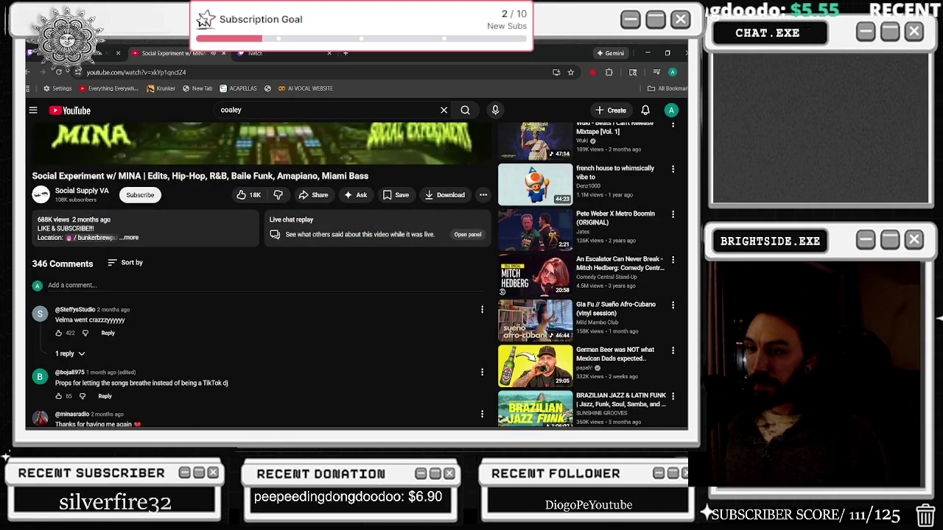
scroll(71, 360, "up", 5)
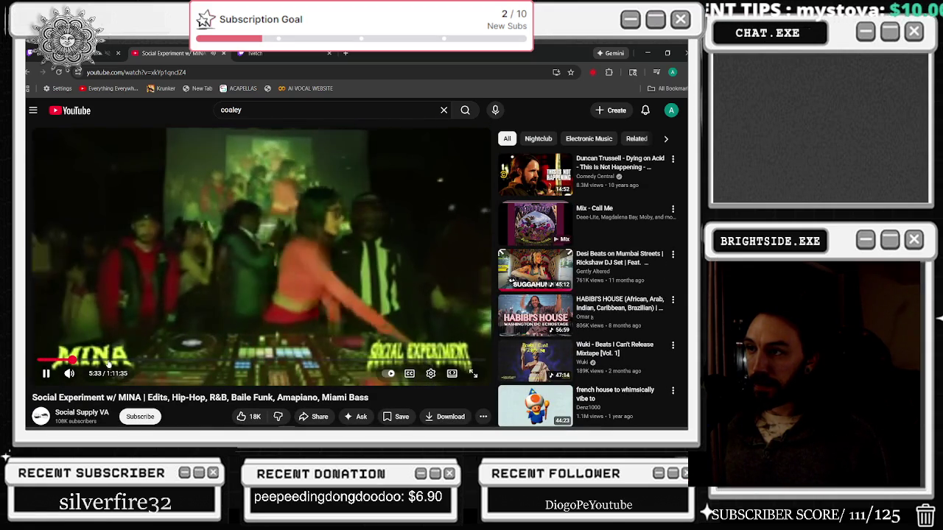
key("alt+Tab")
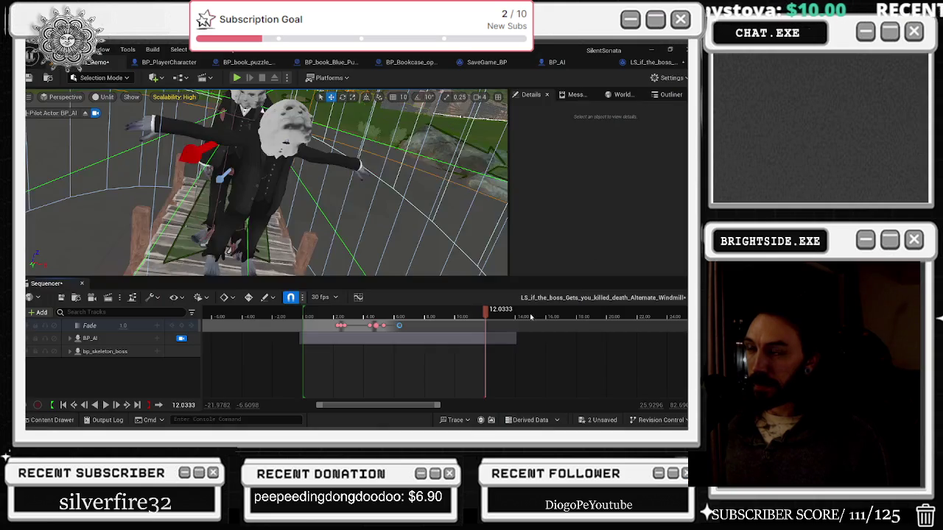
- Replay the cutscene from the start and scrub back to about 2.07 seconds
left_click(306, 317)
key("space")
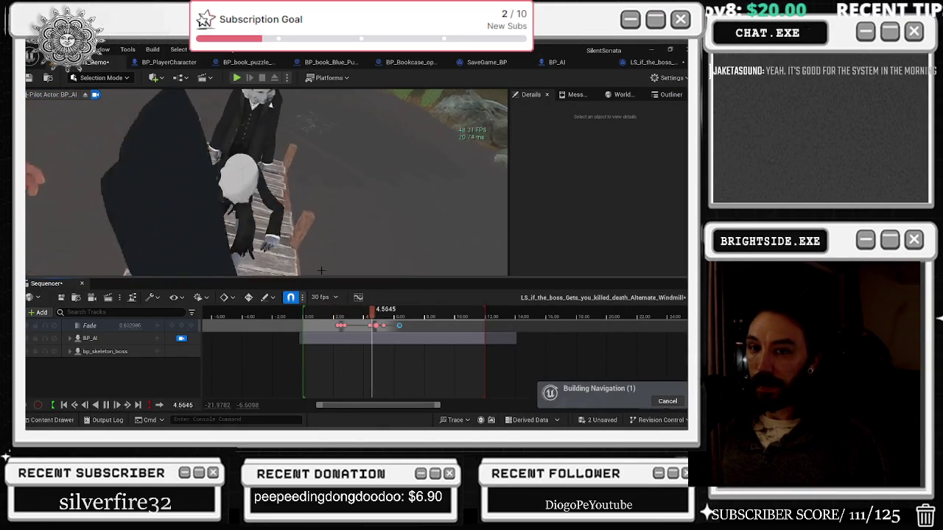
left_click(304, 316)
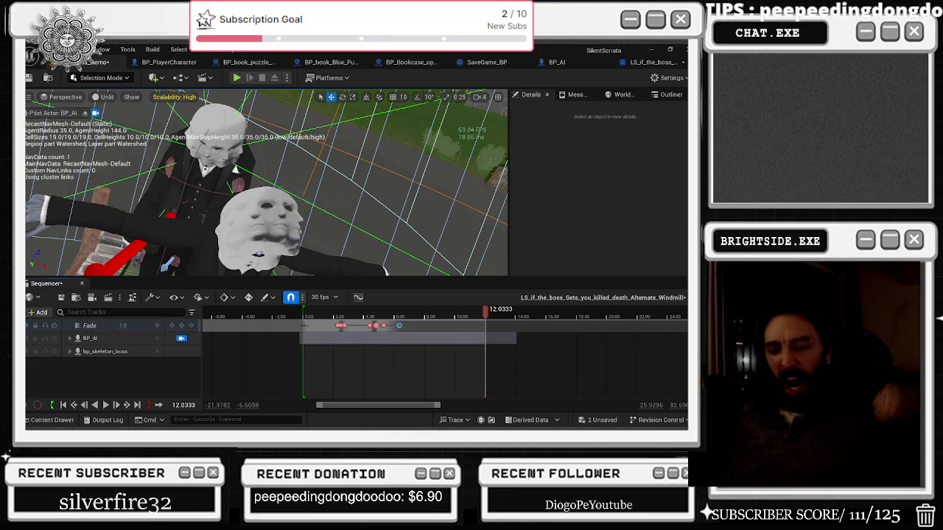
key("space")
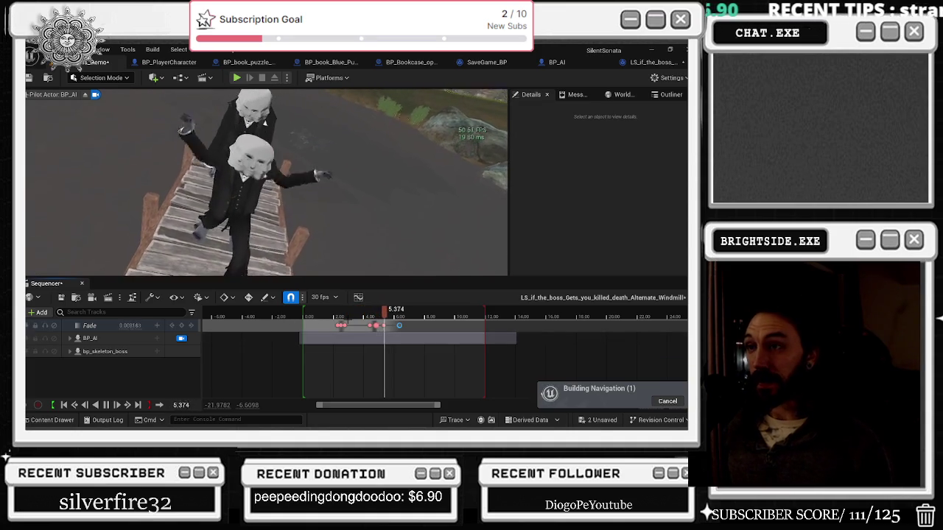
left_click(346, 313)
left_click_drag(346, 314, 338, 314)
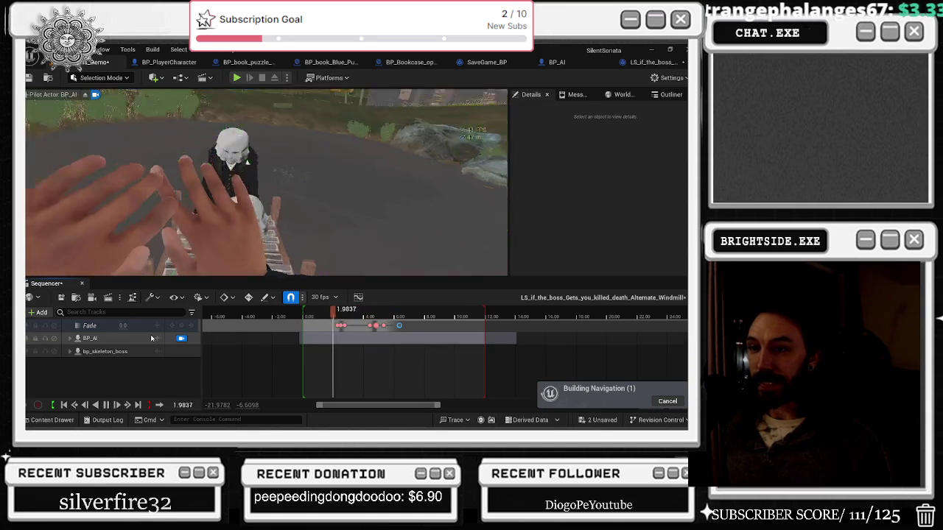
- Expand BP_AI's Location track and enter X 228, Y -63, Z -8 at the key
left_click(70, 339)
scroll(139, 352, "down", 2)
scroll(138, 352, "down", 3)
key("space")
key("space")
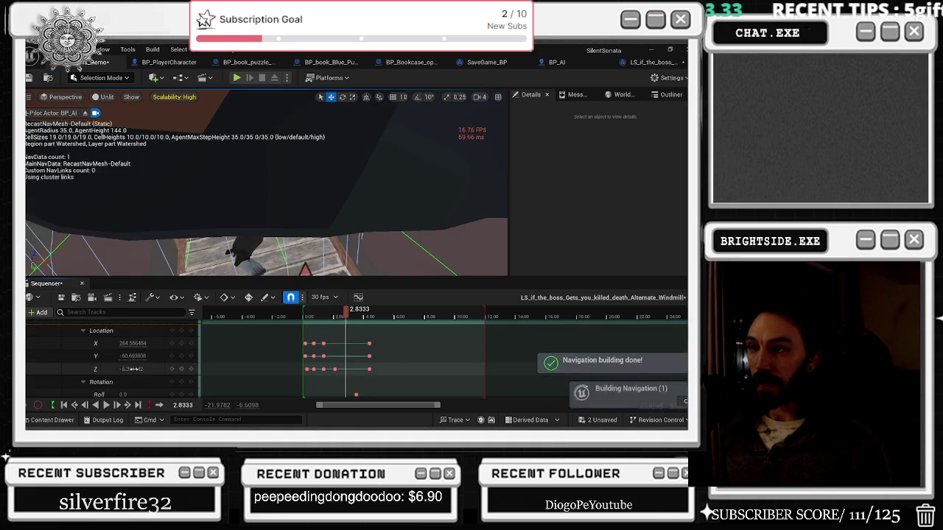
left_click(125, 356)
type("-55.0")
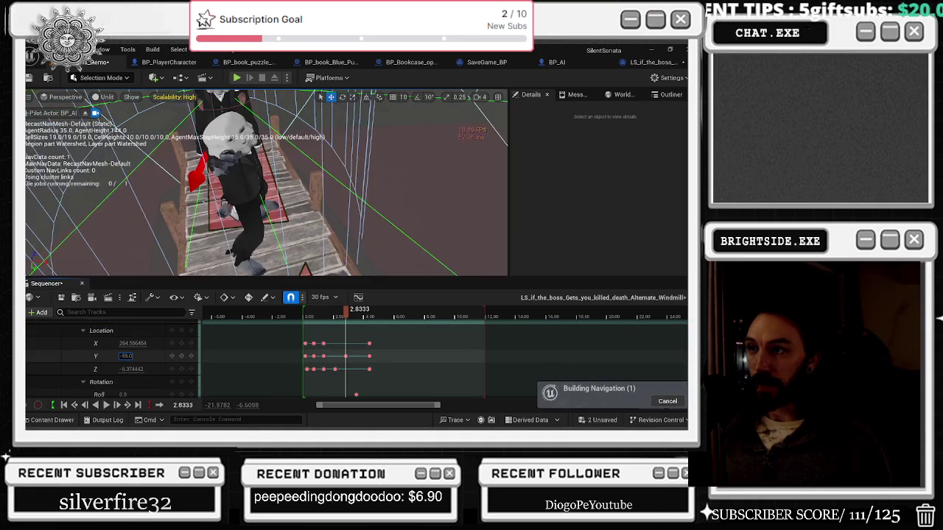
type("-57.0")
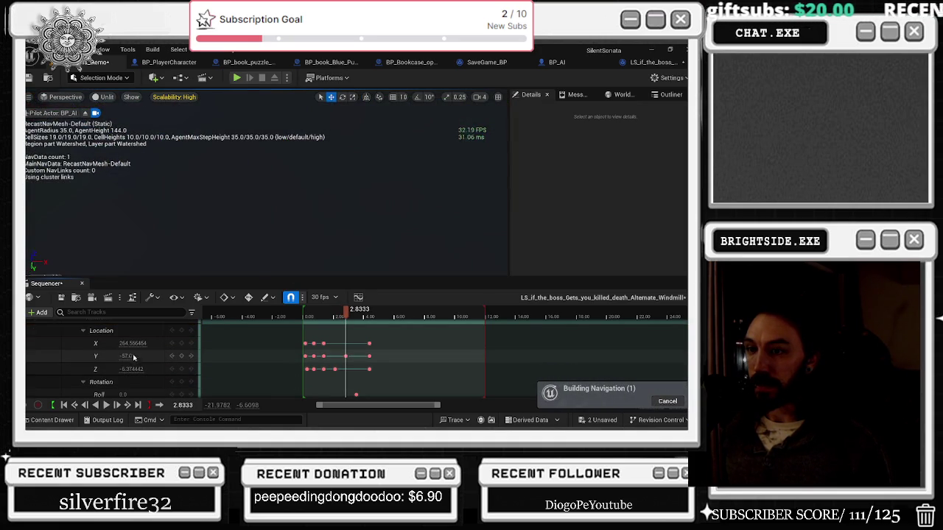
left_click(125, 343)
type("288.0")
type("237.0")
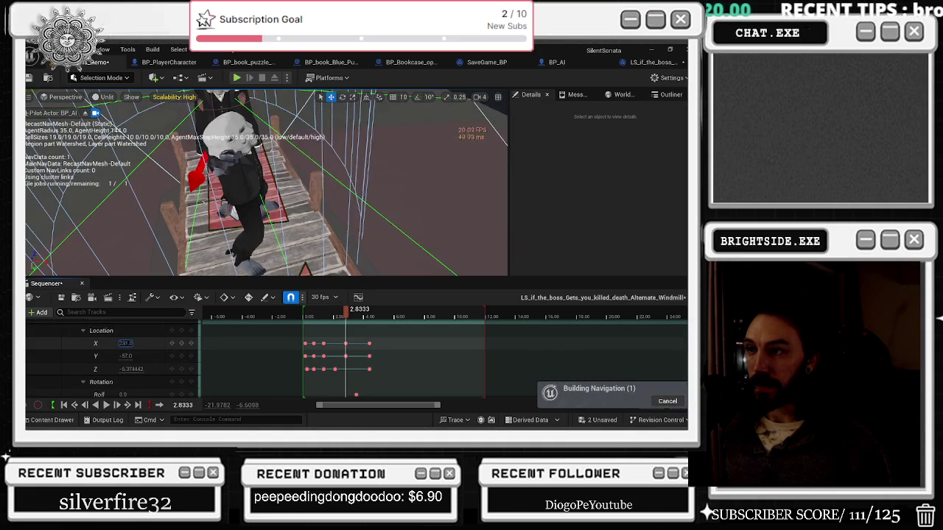
type("228.0")
key("Tab")
type("-63.0")
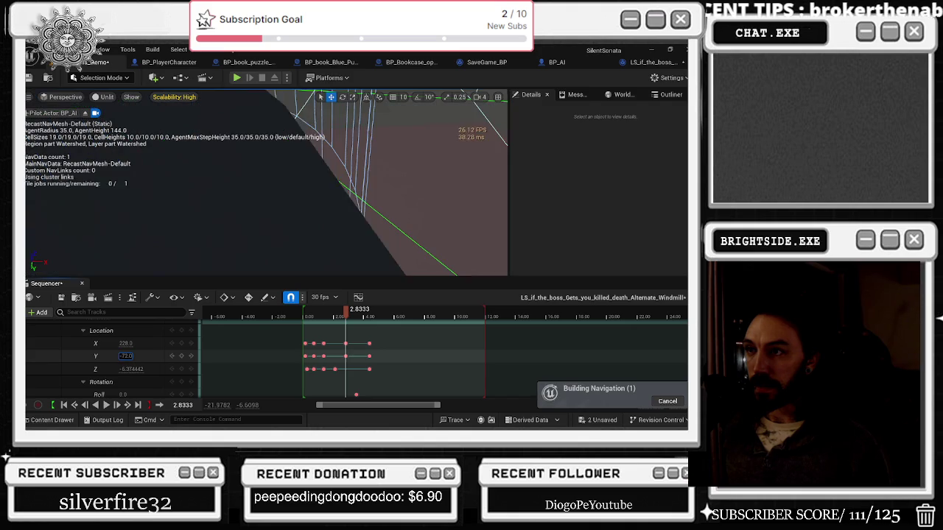
key("Tab")
type("-8.0")
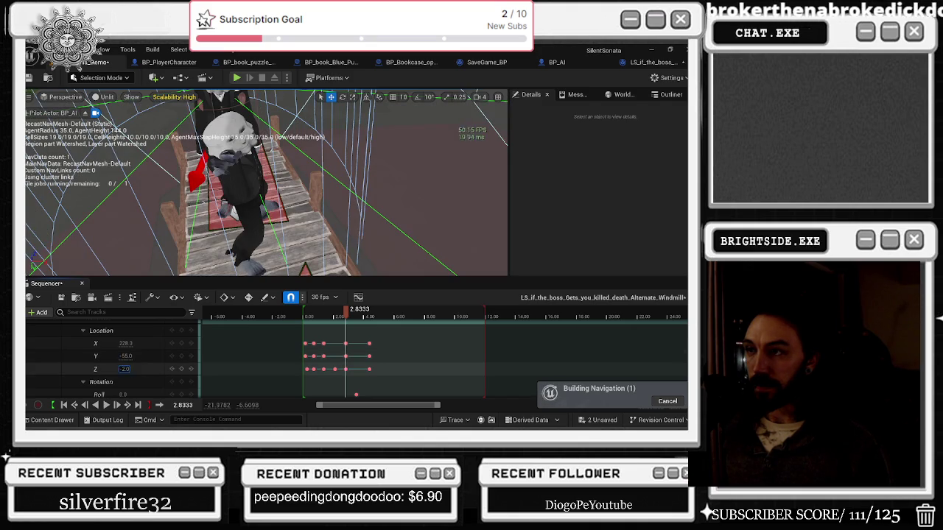
type("-31")
key("Return")
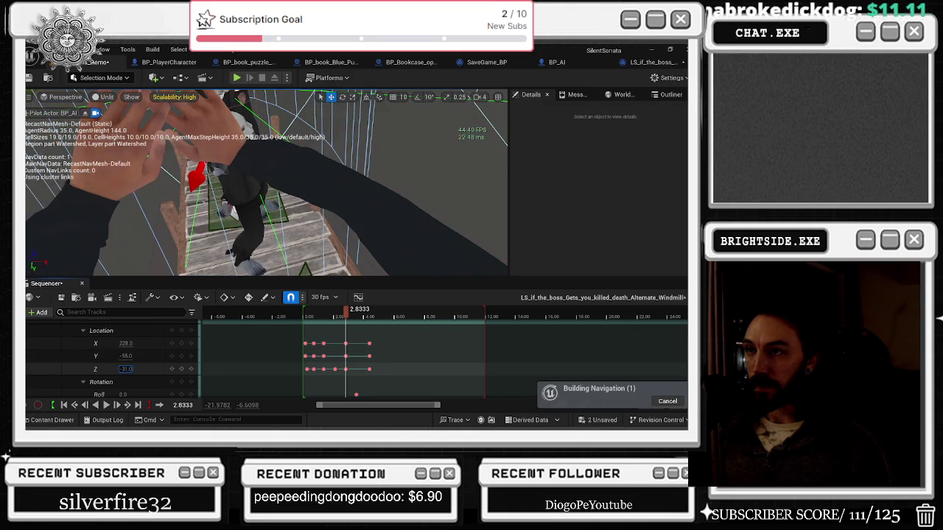
- Change the key's X location to 221 and scrub the timeline to check the motion
left_click(126, 343)
type("221.0")
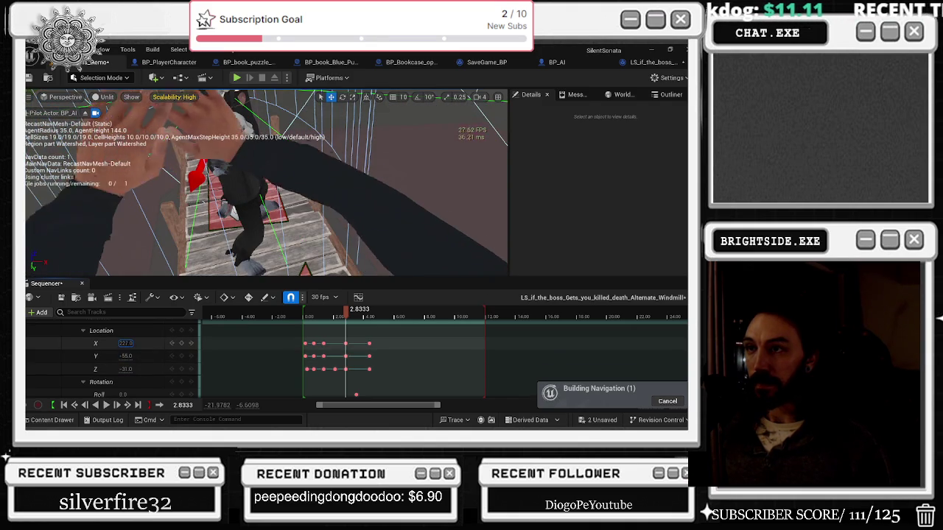
mouse_move(322, 318)
left_mouse_down()
mouse_move(313, 317)
mouse_move(340, 316)
mouse_move(319, 317)
mouse_move(345, 313)
mouse_move(378, 284)
left_mouse_up()
scroll(407, 357, "up", 2)
- Slide the death reaction clip next to the idle clip and delete the extra animation clips
scroll(407, 357, "up", 3)
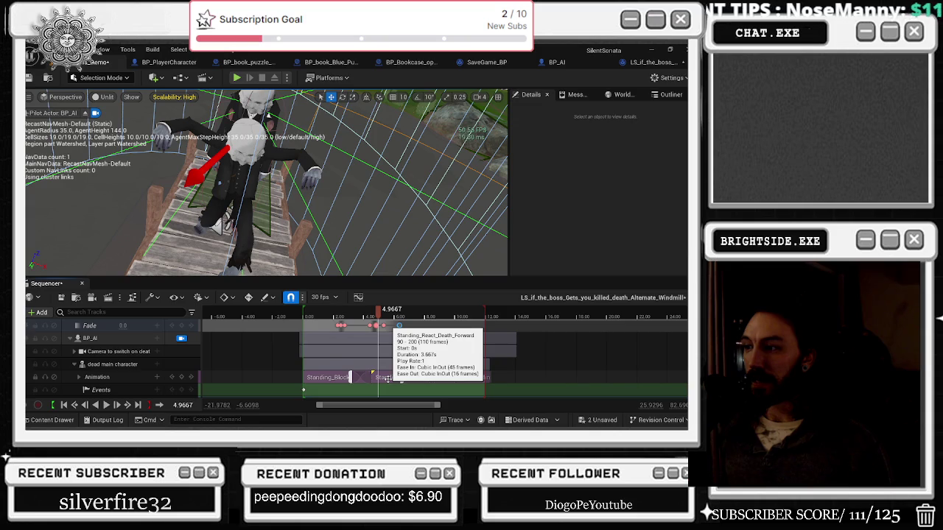
left_click(387, 379)
left_click_drag(417, 377, 392, 380)
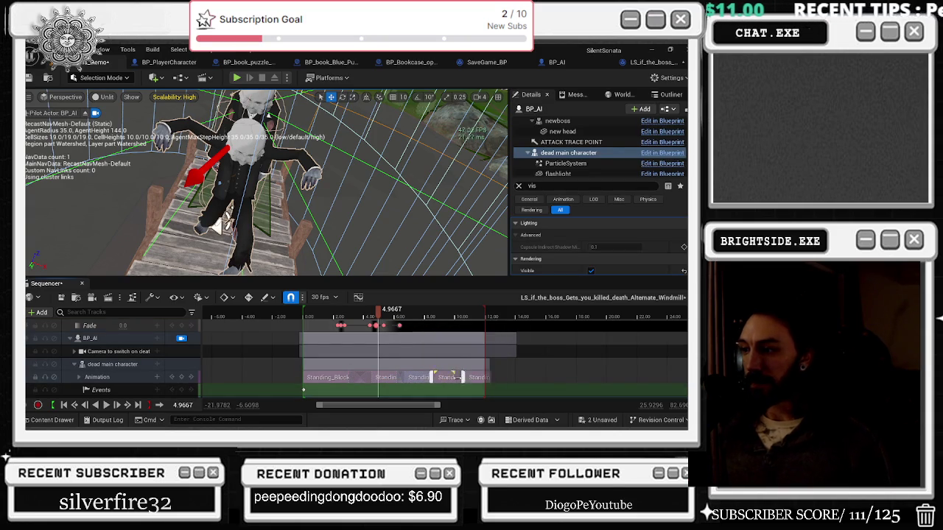
left_click(456, 369)
left_click(465, 377)
left_click(391, 377, "ctrl")
key("Delete")
- Preview the trimmed Animation track from about 4 to 5.2 seconds and open its add-animation list
left_click_drag(378, 310, 359, 322)
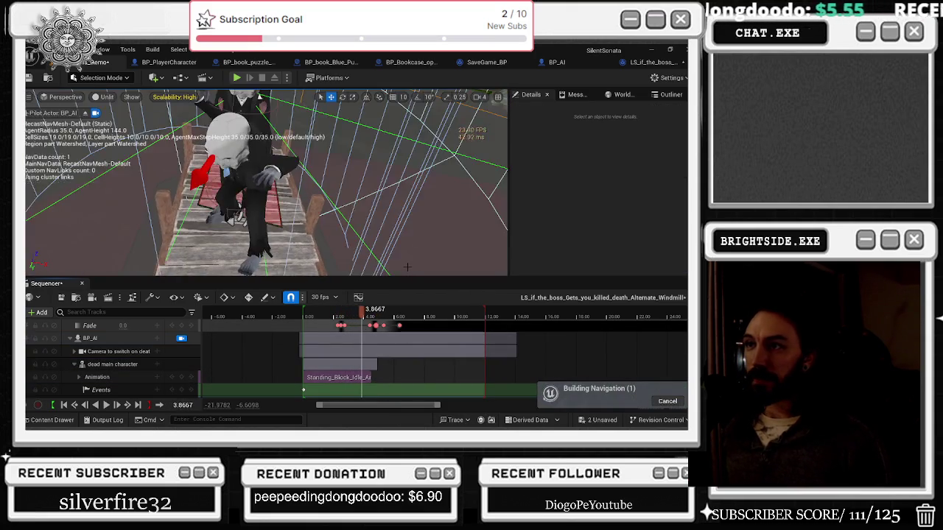
key("space")
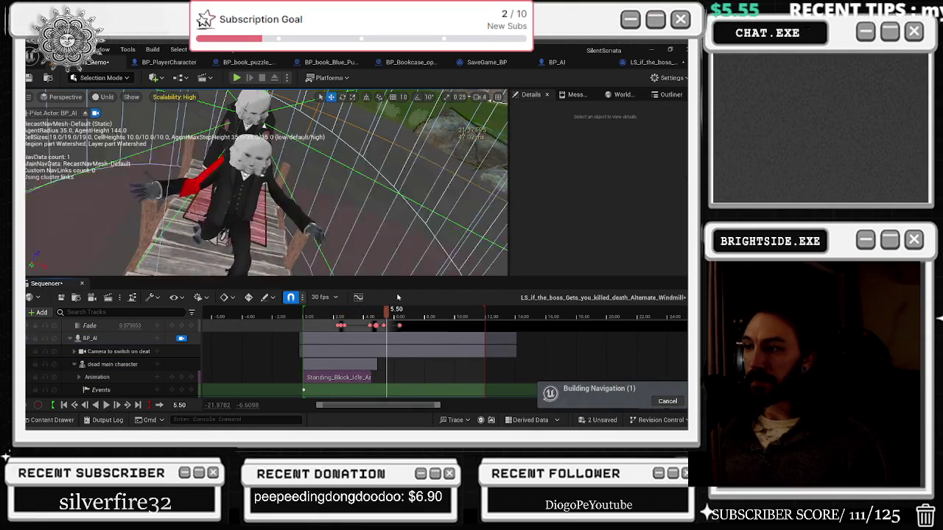
left_click(364, 317)
key("space")
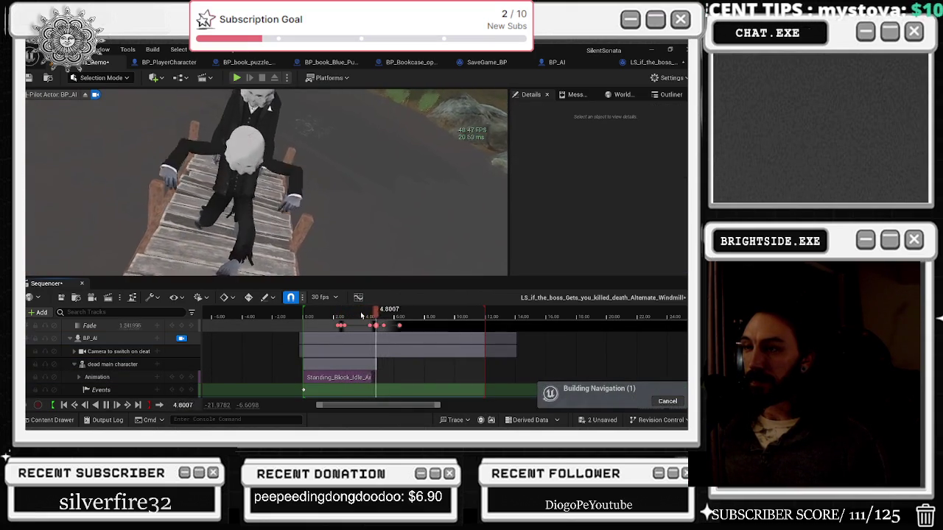
key("space")
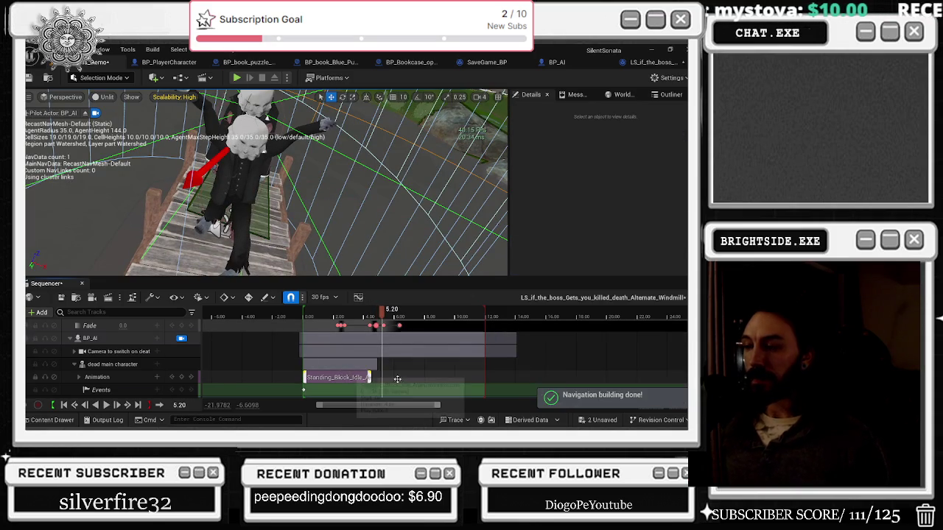
left_click(384, 374)
left_click(126, 377)
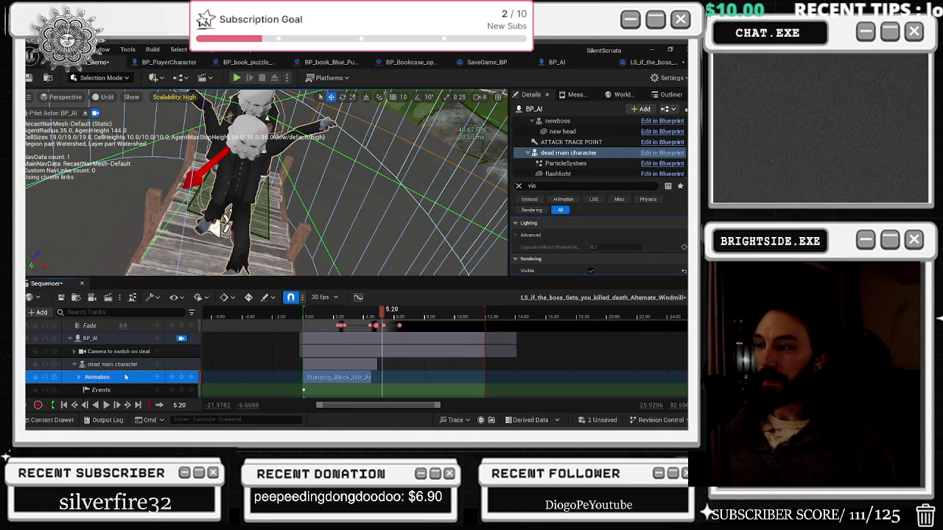
left_click(157, 377)
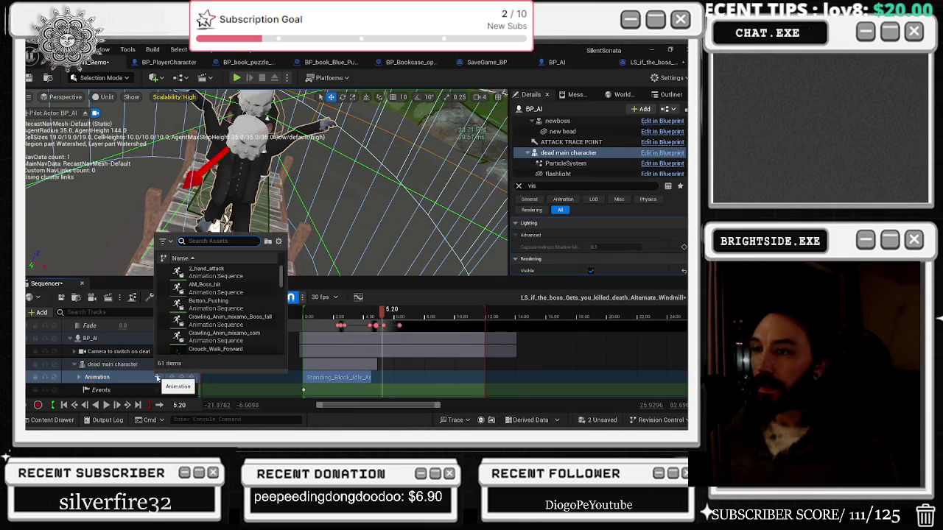
- Add the Push animation and move its clip right after the idle clip, then preview
type("pus")
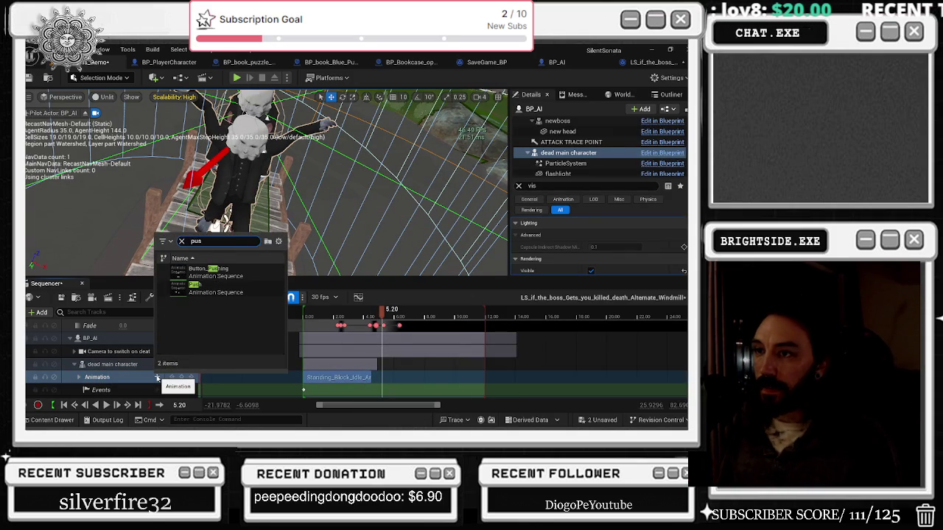
left_click(238, 285)
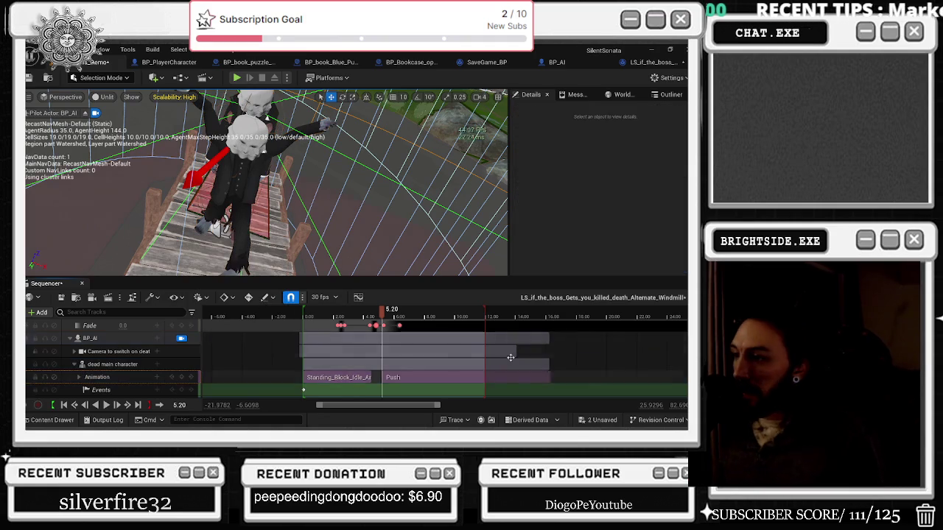
left_click(372, 313)
key("space")
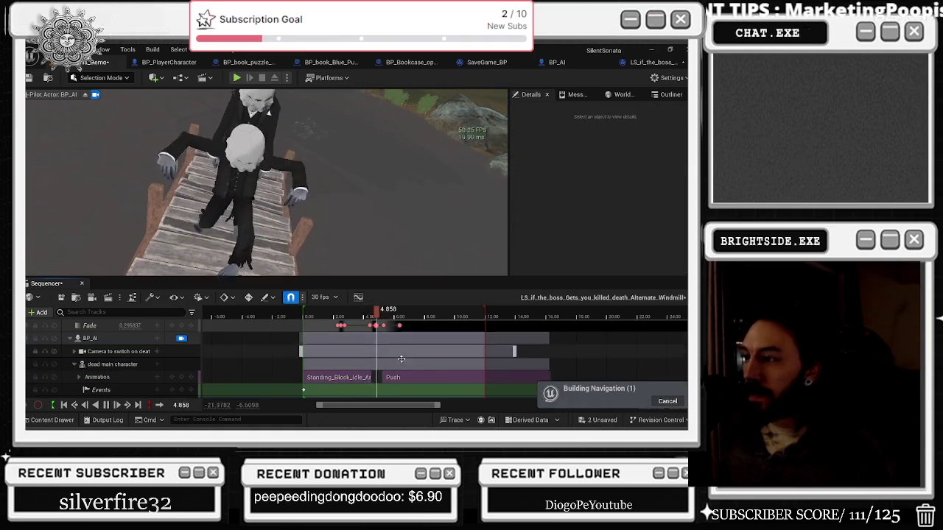
left_click_drag(418, 379, 389, 379)
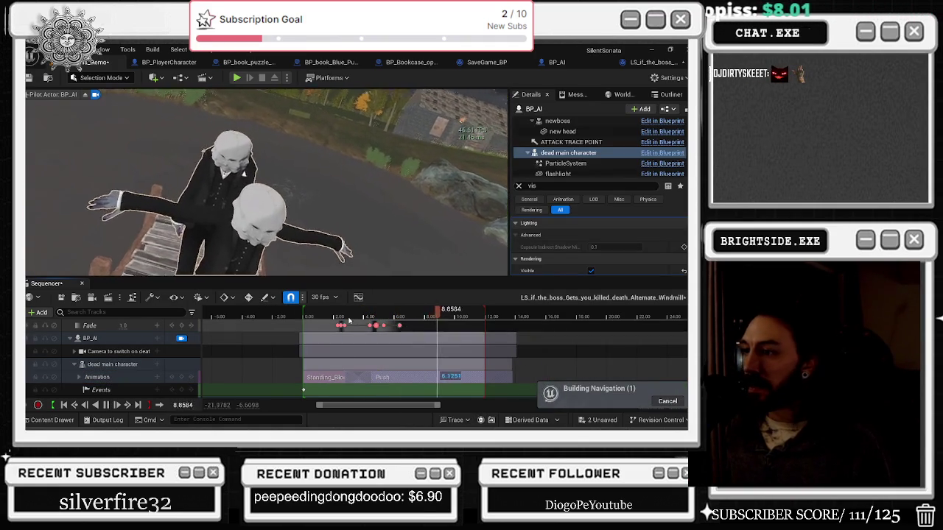
left_click(350, 318)
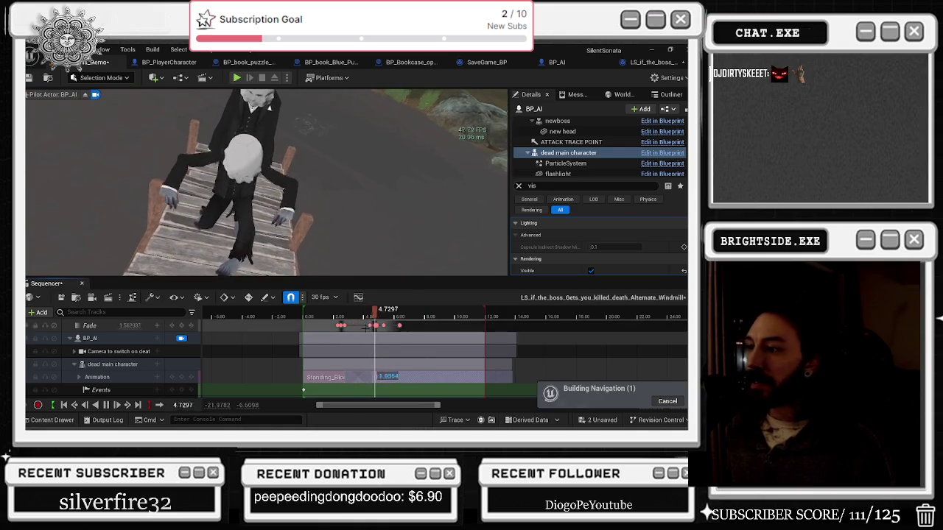
key("p")
- Lock the viewport to BP_AI, scrub to 4.5 seconds and frame the timeline
left_click(94, 113)
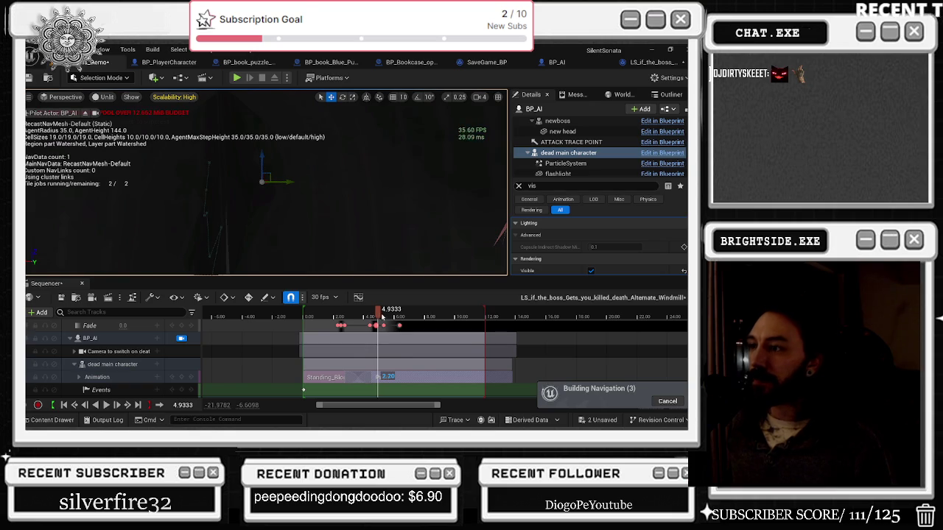
left_click_drag(363, 316, 372, 314)
left_click(110, 339)
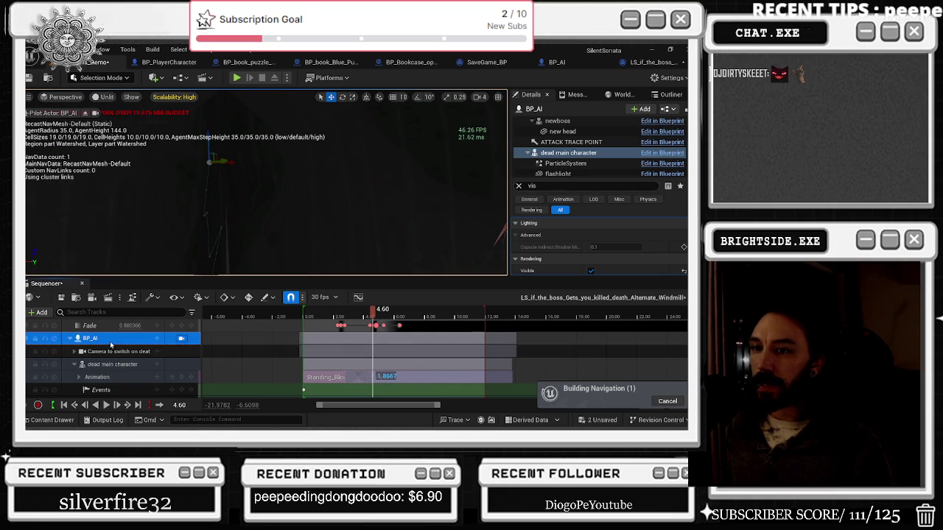
key("f")
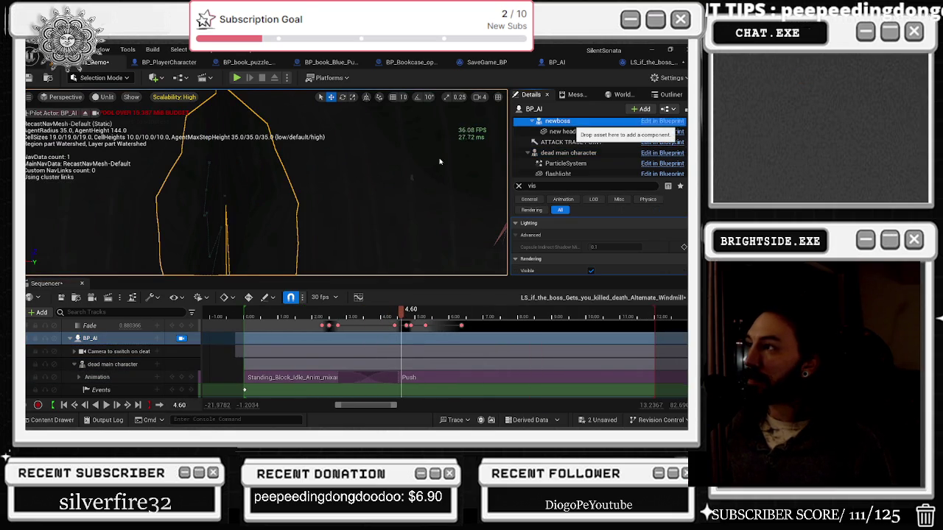
- Select the Camera to switch on death component and briefly pilot the viewport from BP_AI
scroll(571, 144, "up", 1)
left_click(575, 152)
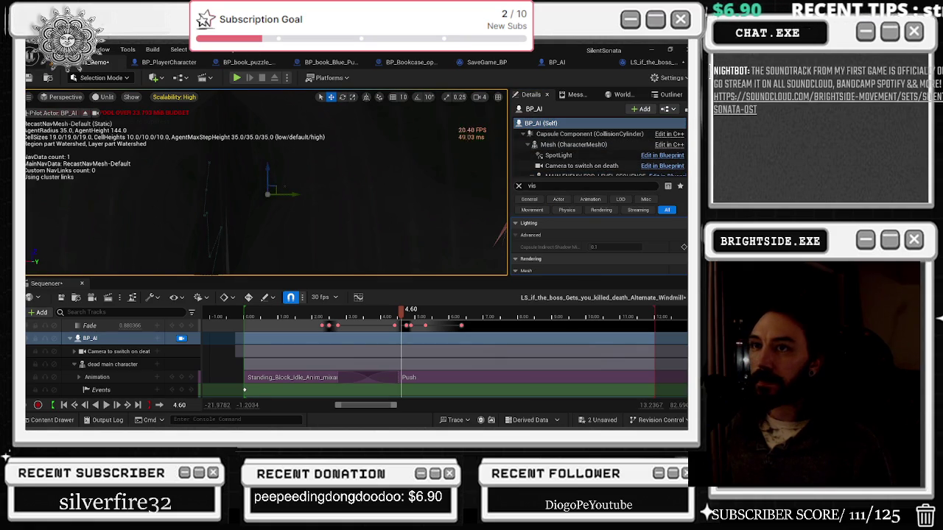
left_click(177, 343)
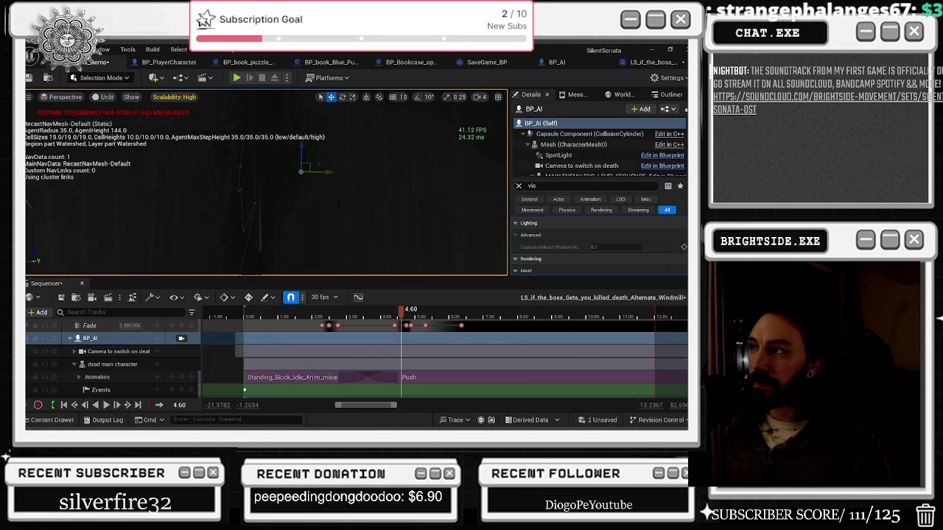
left_click(182, 339)
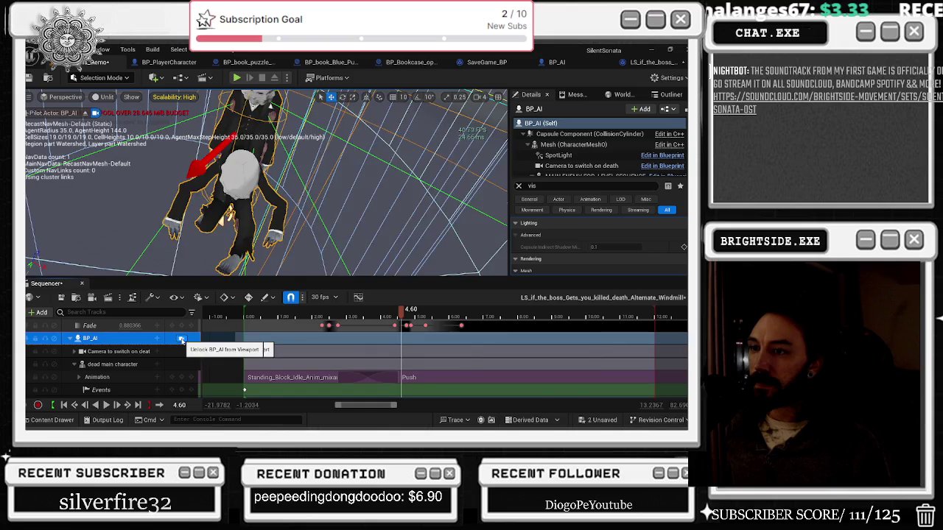
left_click(181, 339)
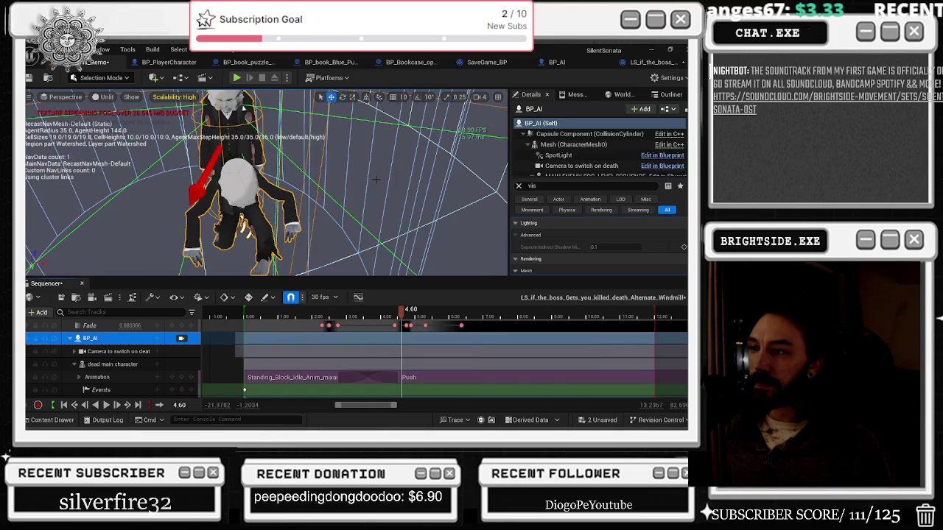
left_click(327, 147)
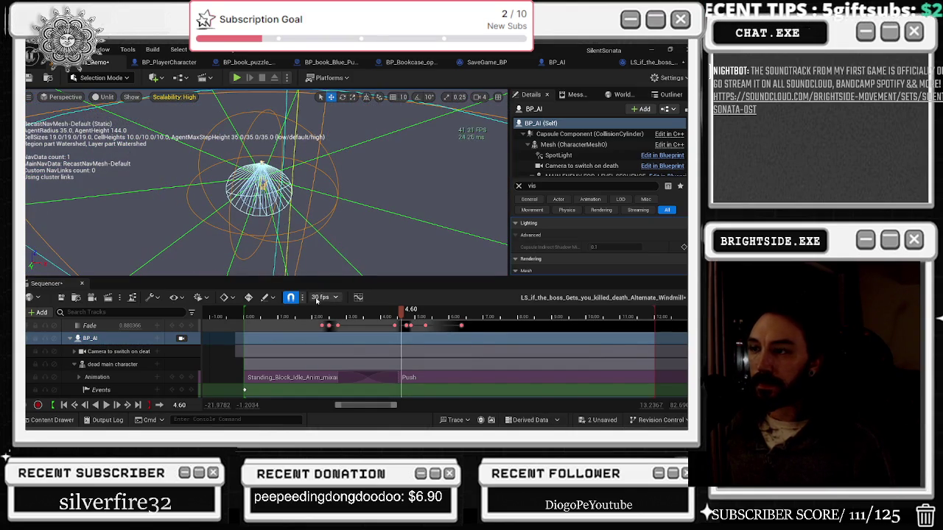
- Play the death sequence from its beginning, then focus the view back on BP_AI
left_click(254, 315)
key("space")
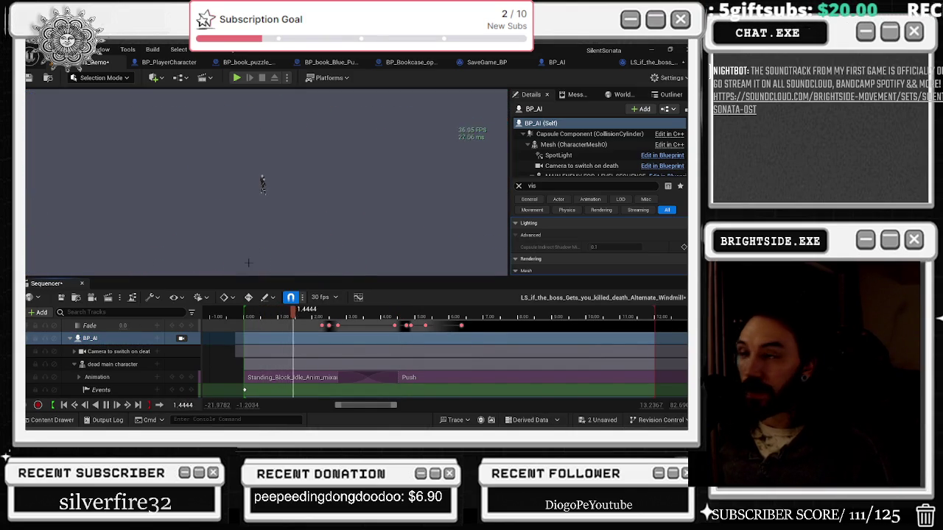
key("space")
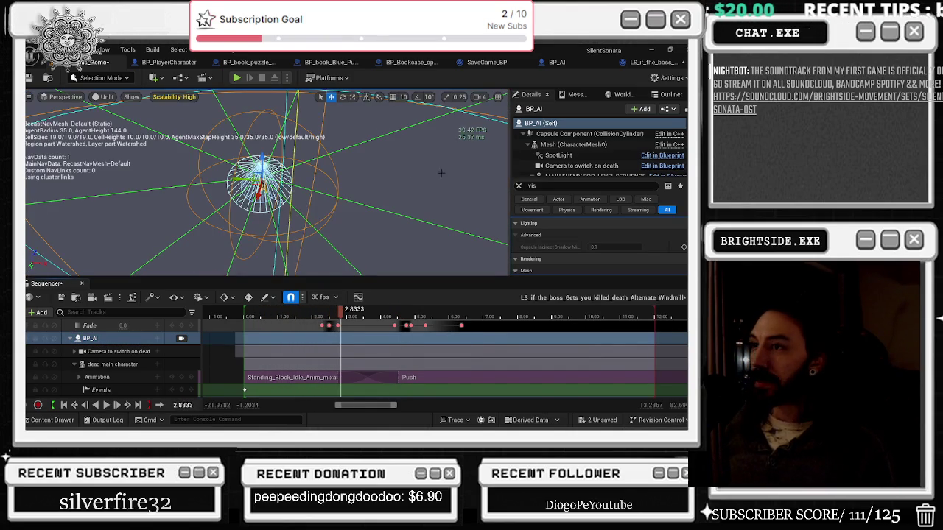
scroll(480, 171, "down", 10)
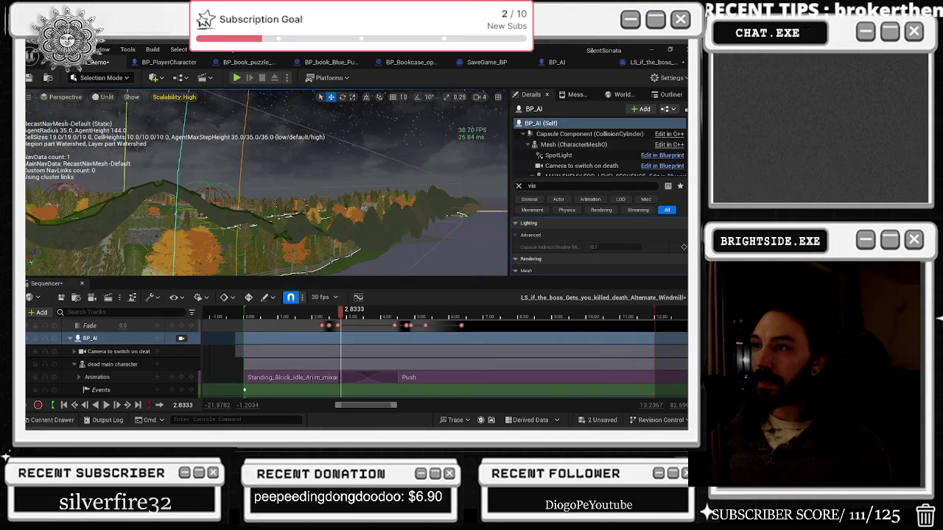
key("f")
scroll(360, 201, "down", 3)
key("ctrl+z")
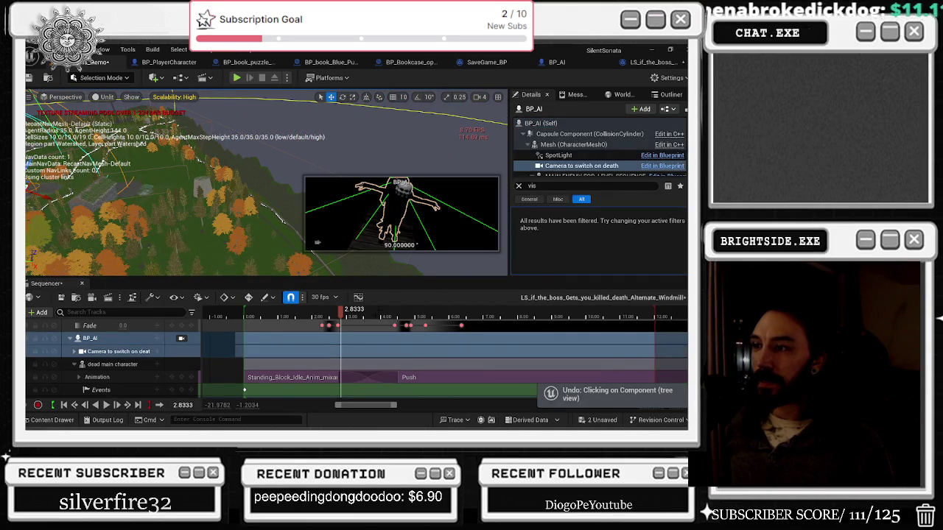
- Replay the sequence from 1.47 to 4.17 seconds and again from about 3 seconds, framing BP_AI
left_click(295, 316)
key("space")
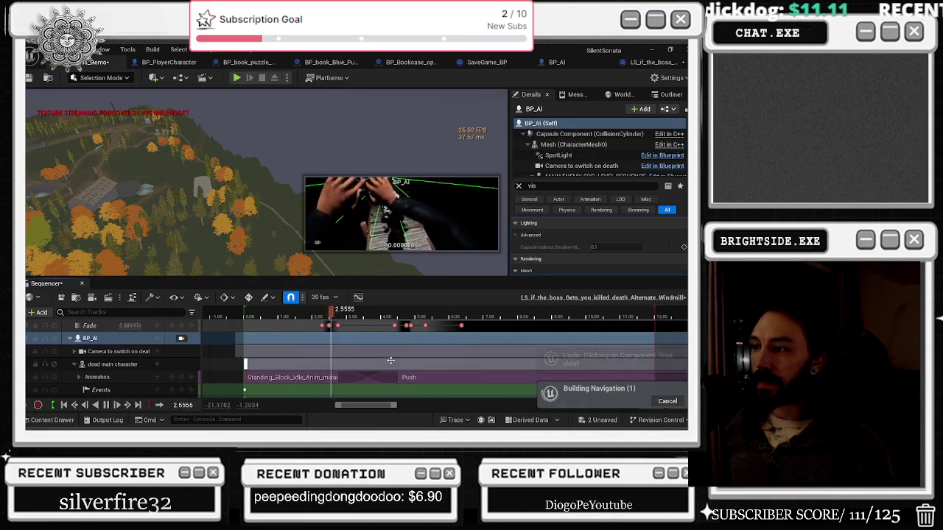
key("space")
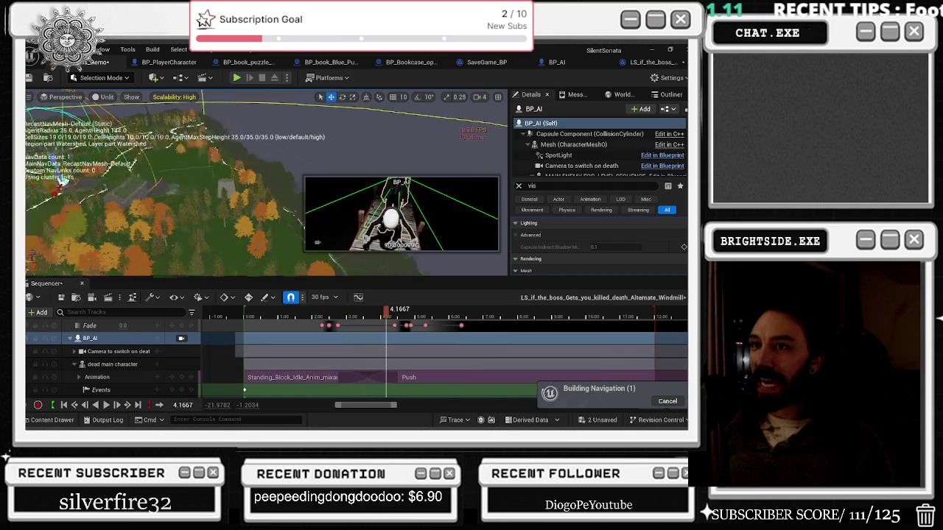
key("f")
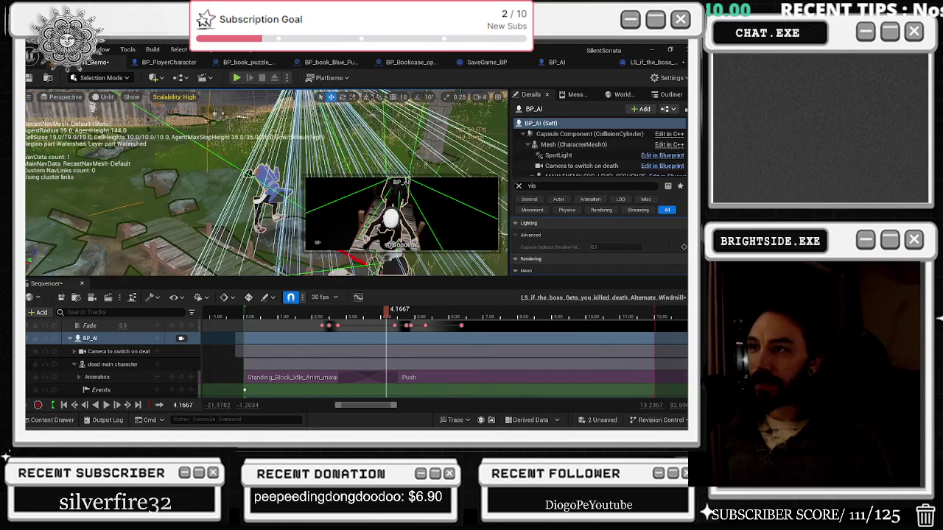
left_click(316, 316)
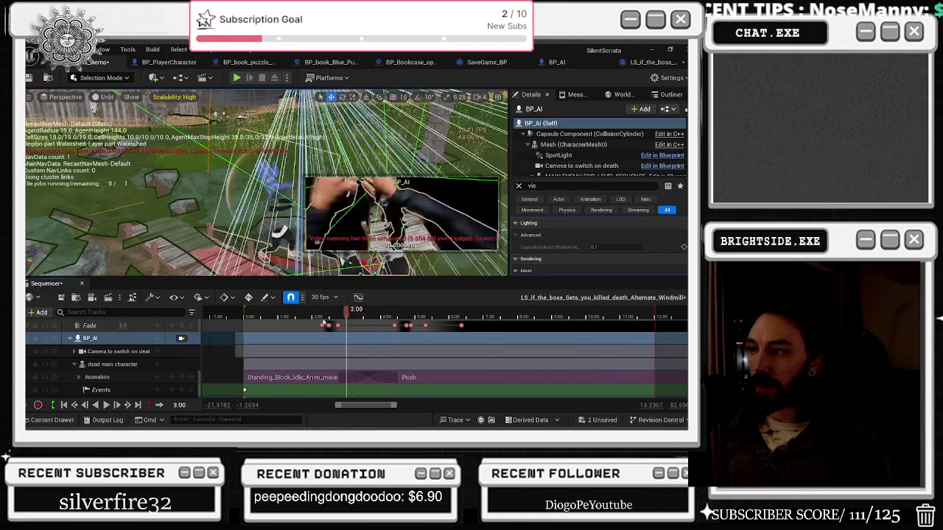
key("space")
key("alt+Tab")
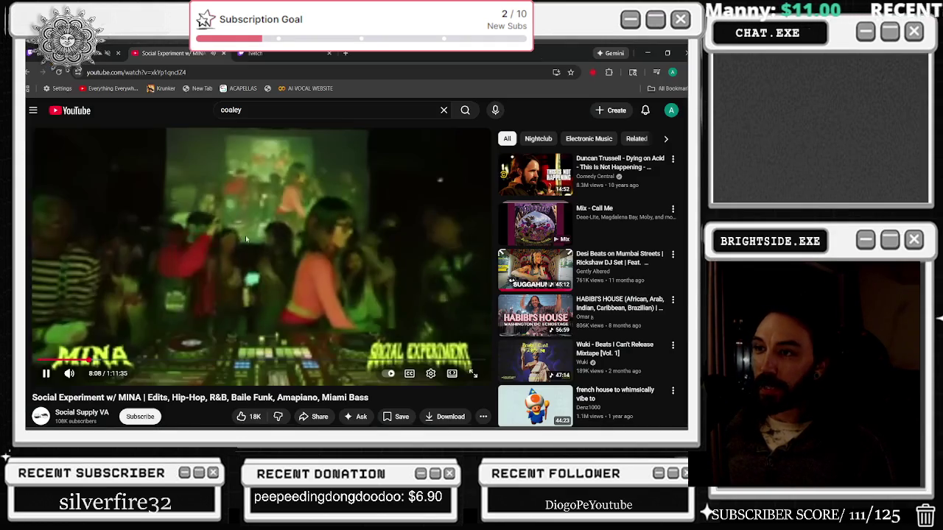
- Rewind the MINA DJ set to about 7:49 and pause it
left_click(254, 241)
key("Left")
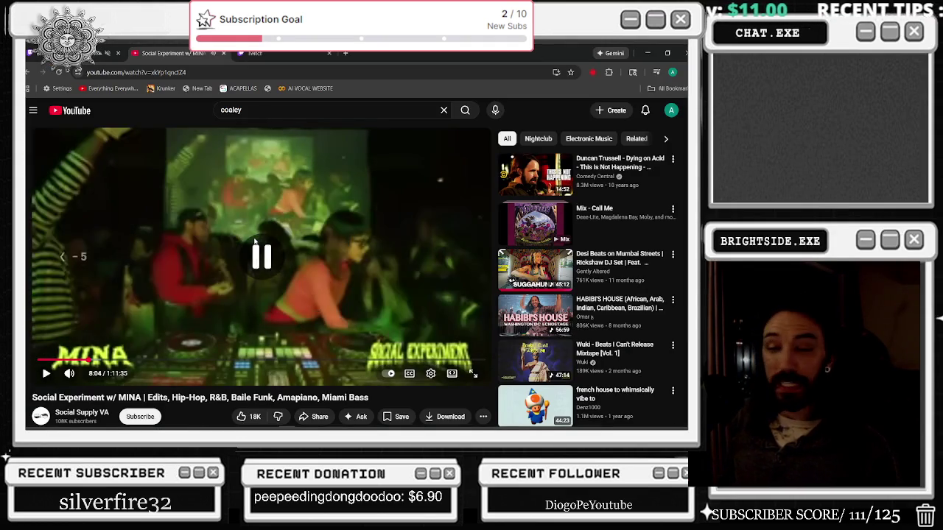
key("Left")
key("Left")
key("Left")
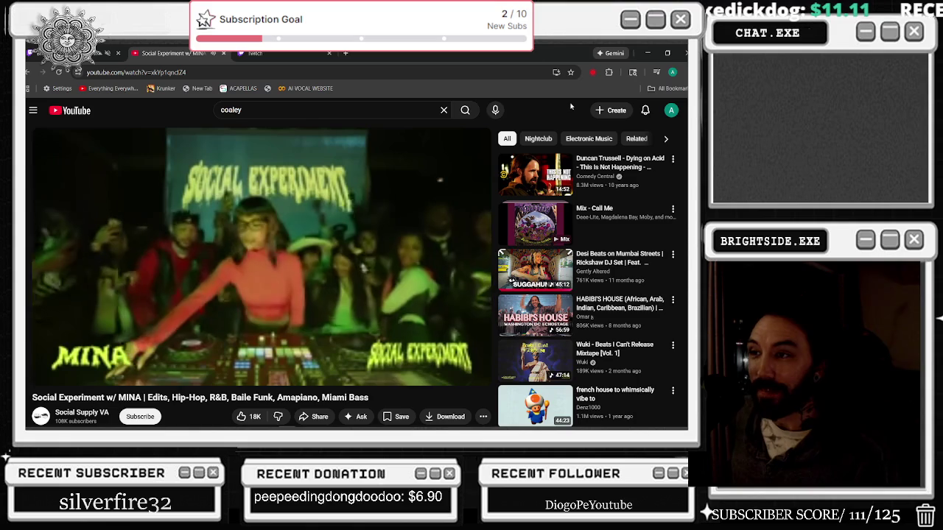
mouse_move(281, 303)
left_click(222, 244)
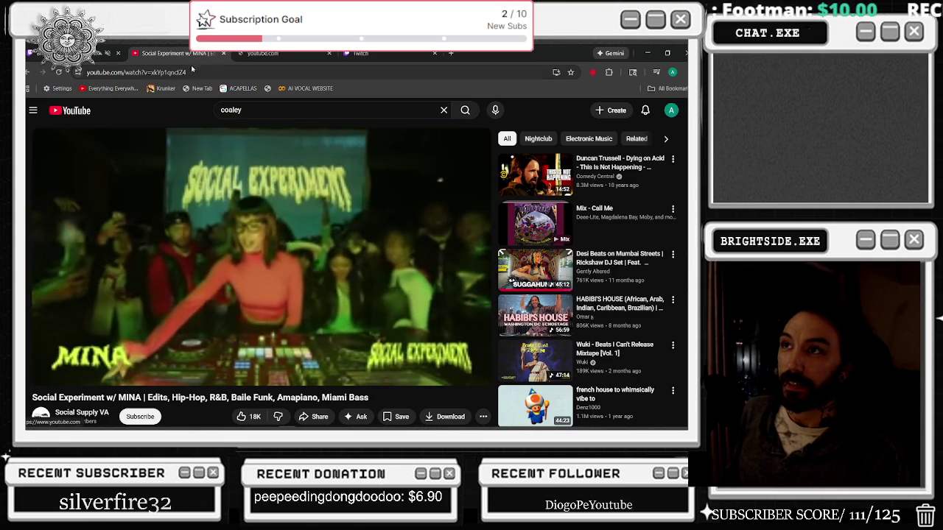
- Search YouTube for 'life stryle youngthung' and open the Sonido La Changa video in a new tab
left_click(282, 55)
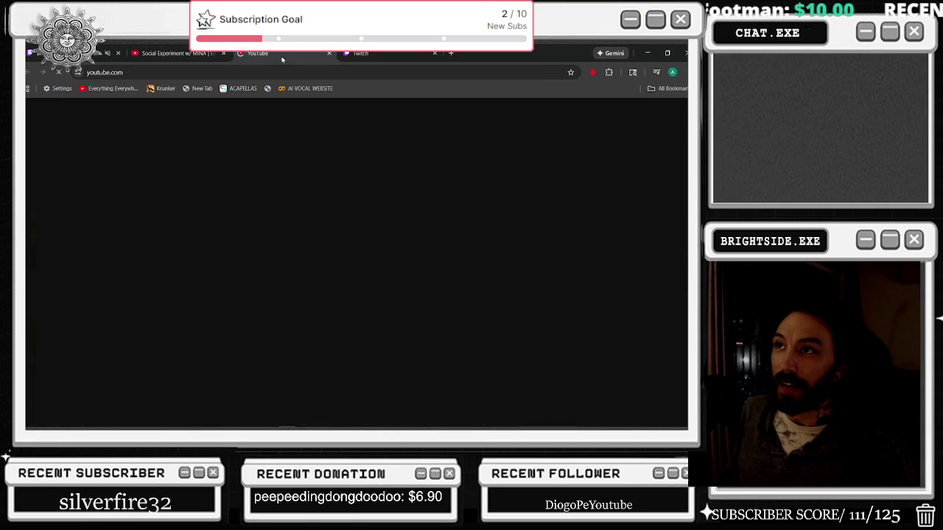
left_click(257, 111)
type("life stryle")
type(" to")
key("BackSpace")
key("BackSpace")
type("youngthung")
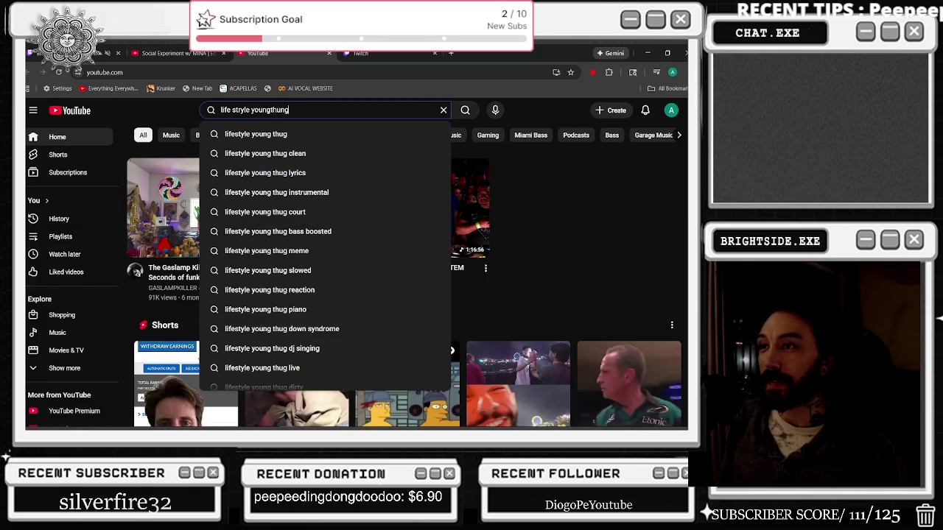
left_click(551, 156)
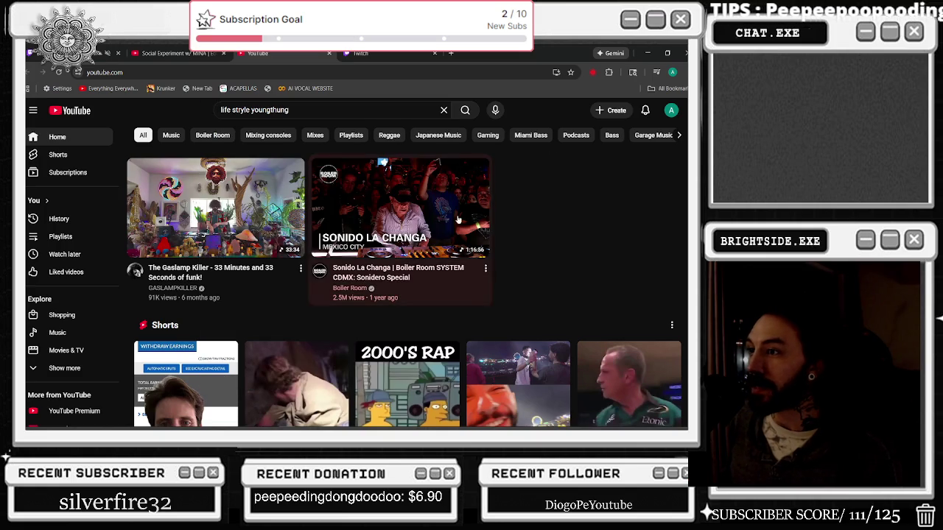
middle_click(474, 214)
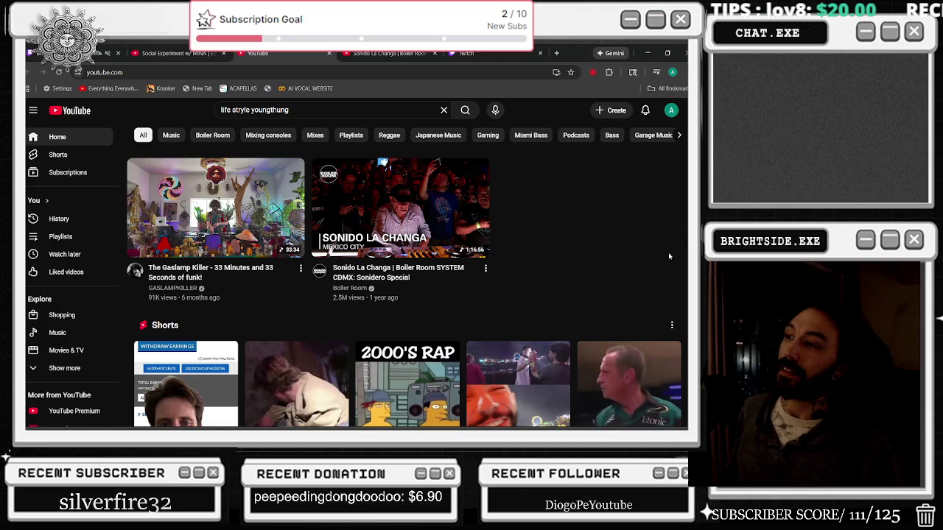
- In a new tab, Google 'la changa', then refine it to 'la changa meaning'
left_click(557, 54)
type("la changa")
key("Return")
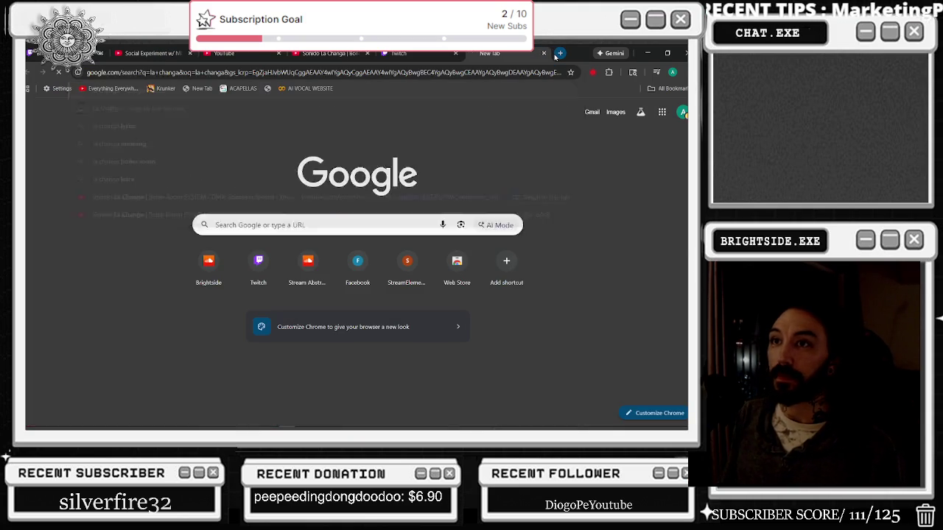
left_click(258, 120)
type("meaning")
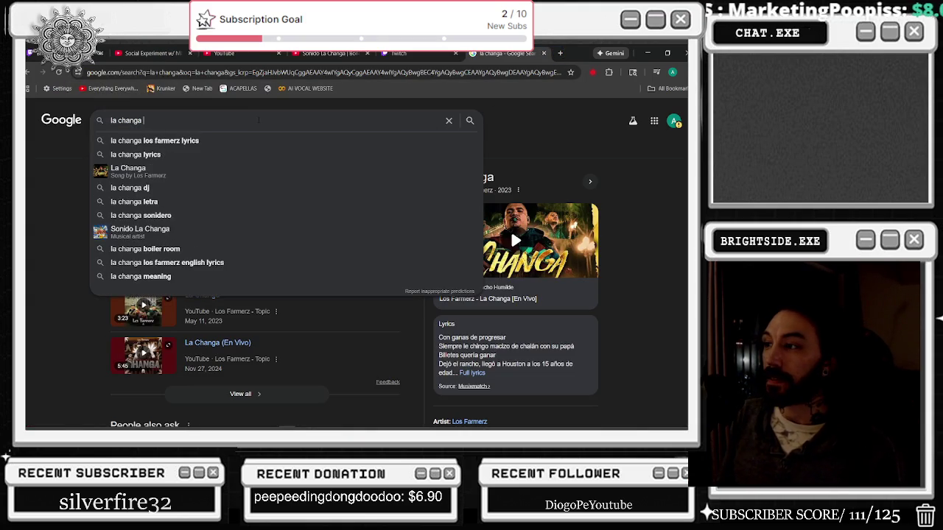
key("Return")
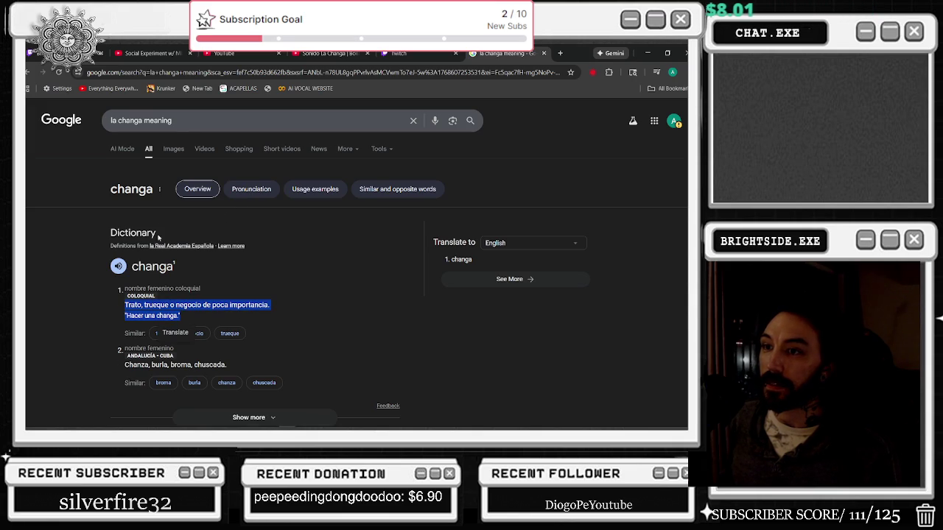
- Pick the 'la changa meaning in english' suggestion, then close the Twitch tab
left_click(174, 120)
left_click(195, 140)
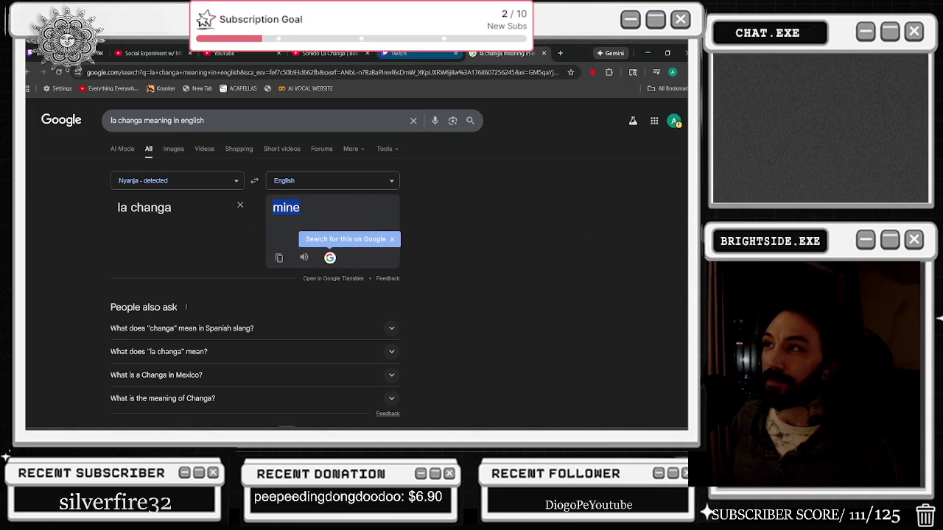
left_click(449, 55)
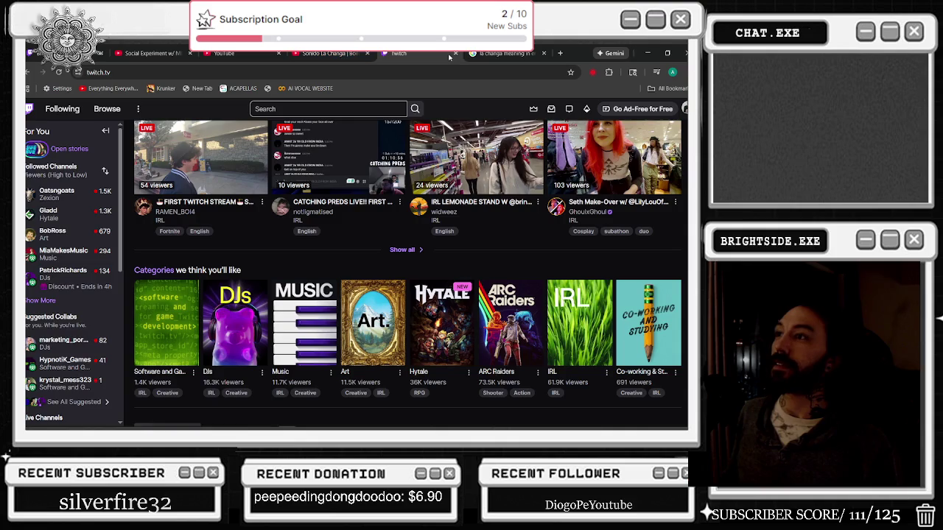
left_click(455, 53)
- Back on YouTube home, rerun 'life stryle youngthung' and open Rich Gang's 'Lifestyle' music video
left_click(221, 53)
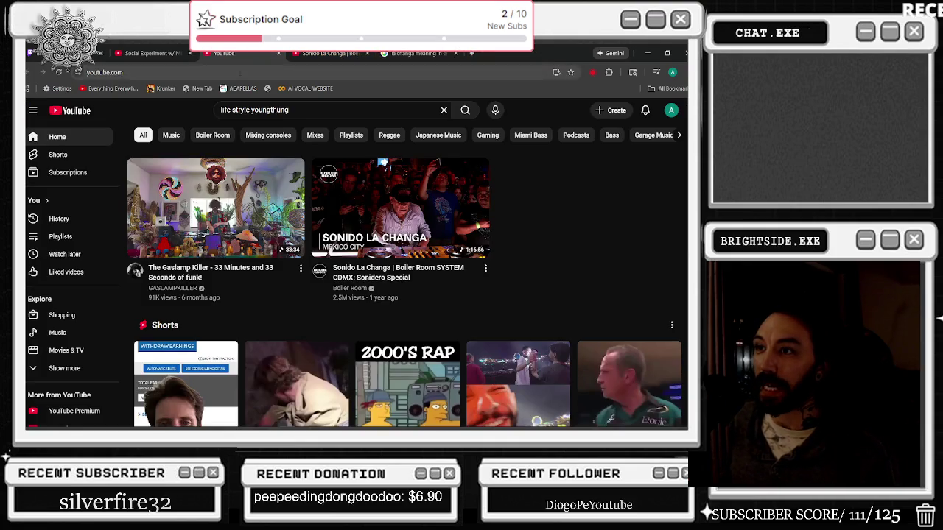
left_click(142, 54)
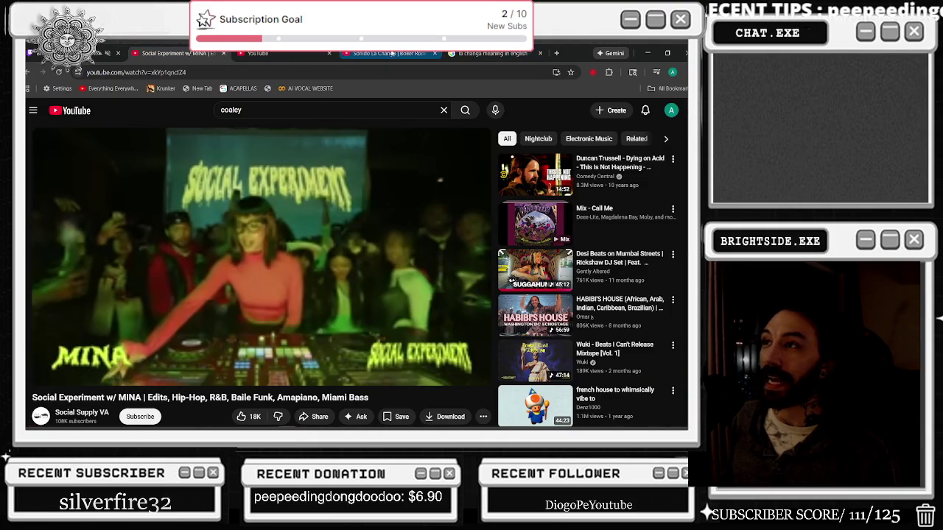
left_click(392, 53)
left_click(258, 53)
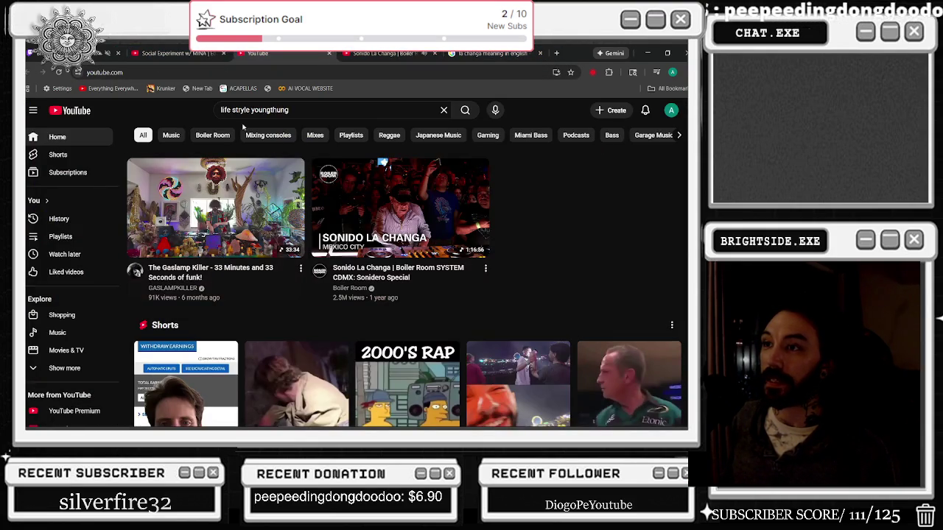
left_click(291, 110)
key("Return")
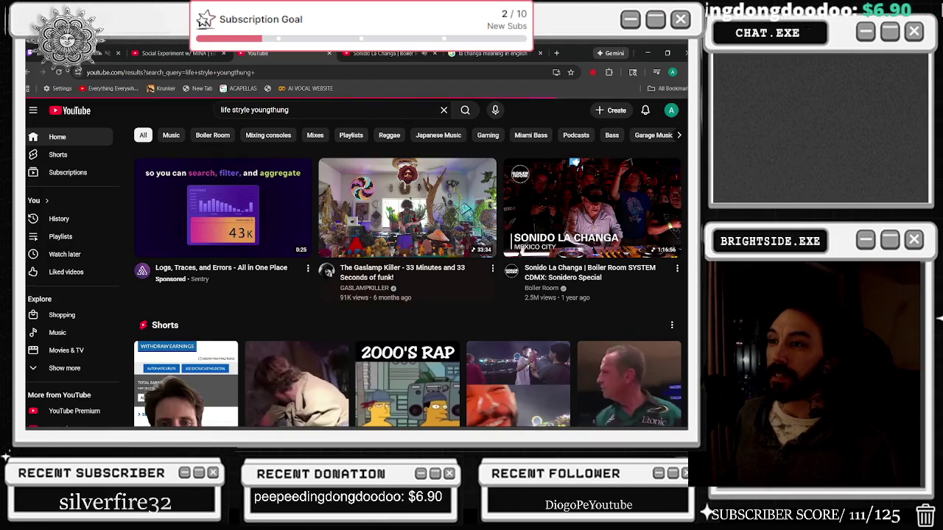
scroll(346, 292, "down", 2)
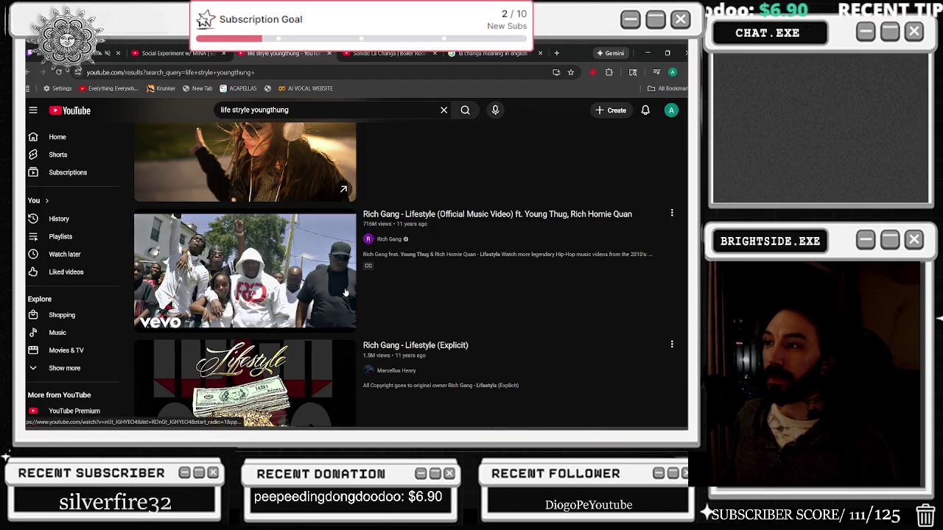
left_click(345, 292)
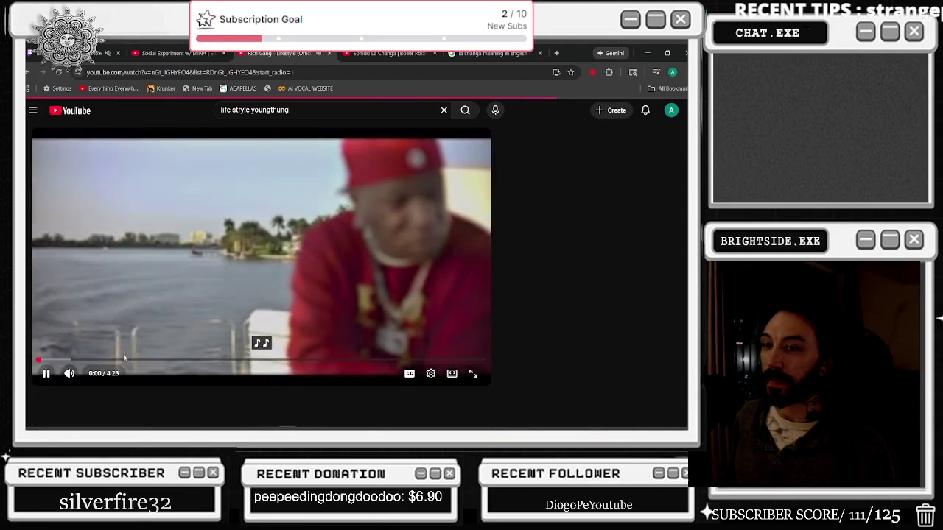
- Seek the Lifestyle video to around 0:31, rewind ten seconds, and resume playback
left_click(127, 360)
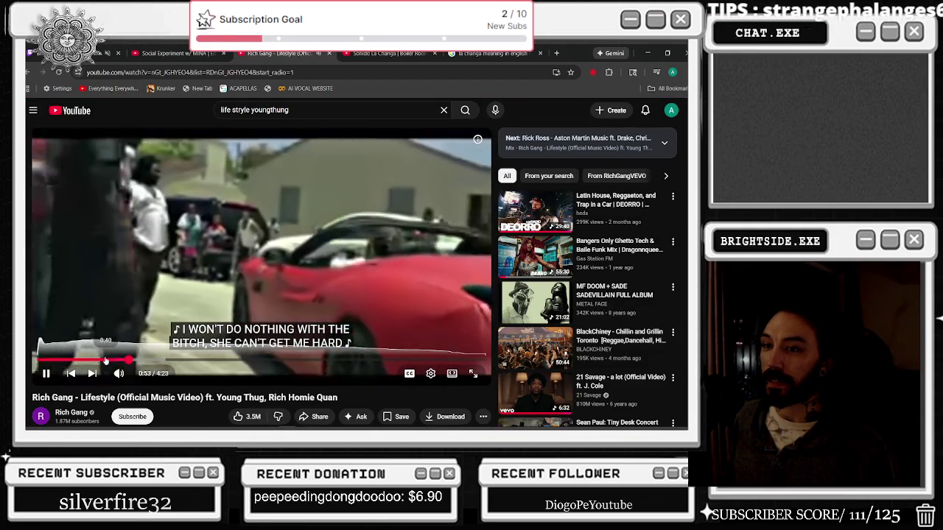
left_click(94, 359)
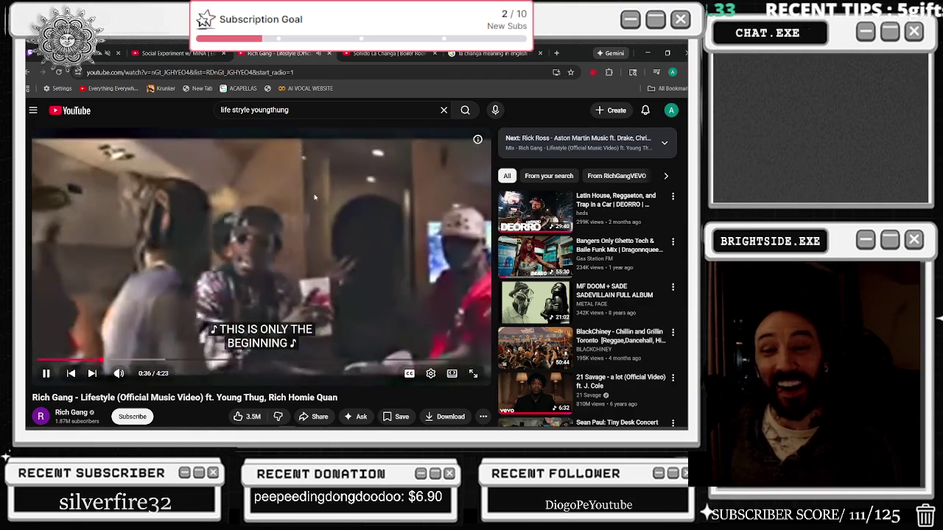
key("Left")
left_click(315, 196)
key("Left")
left_click(315, 197)
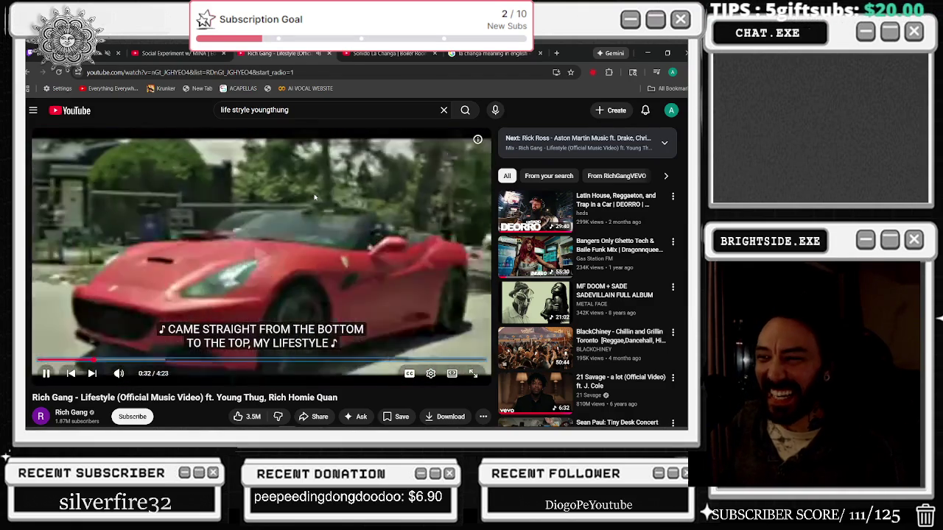
- Pause, jump back with J, replay the section, and pause the Lifestyle video again
left_click(260, 330)
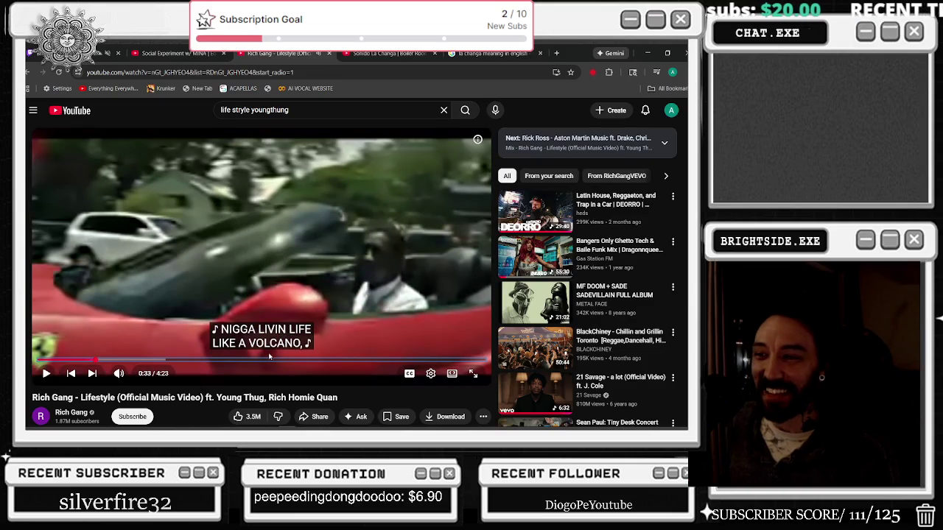
left_click(304, 339)
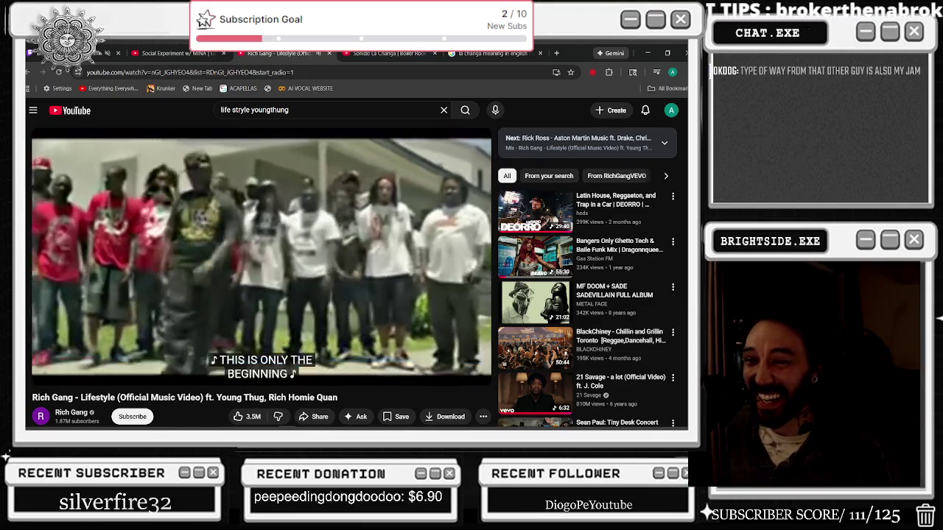
key("space")
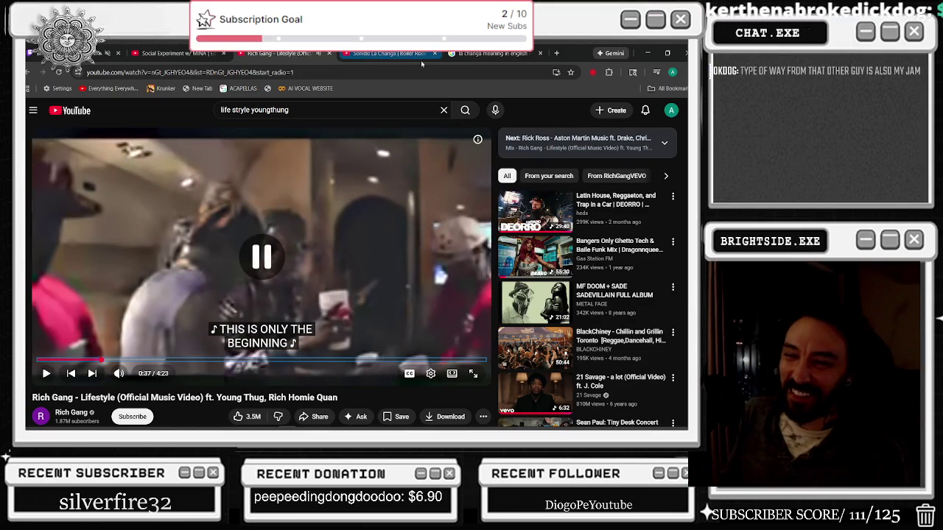
key("j")
key("space")
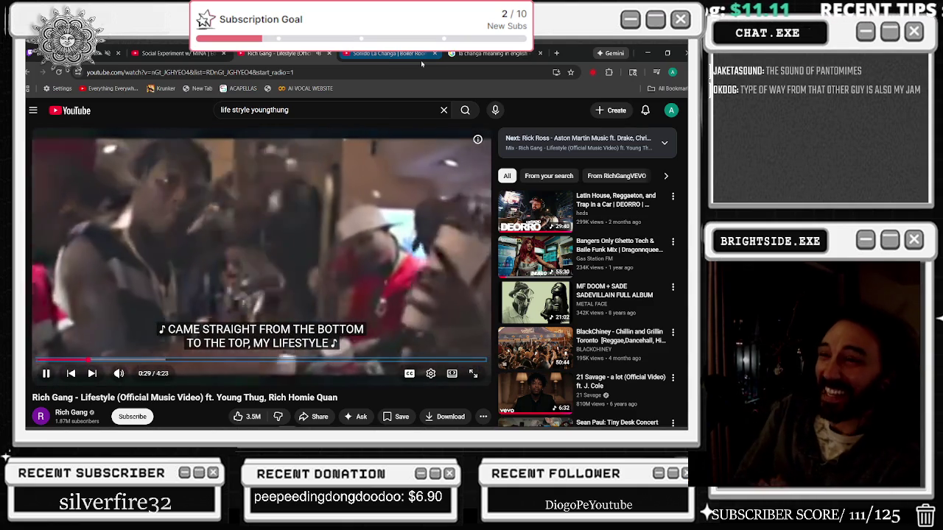
key("space")
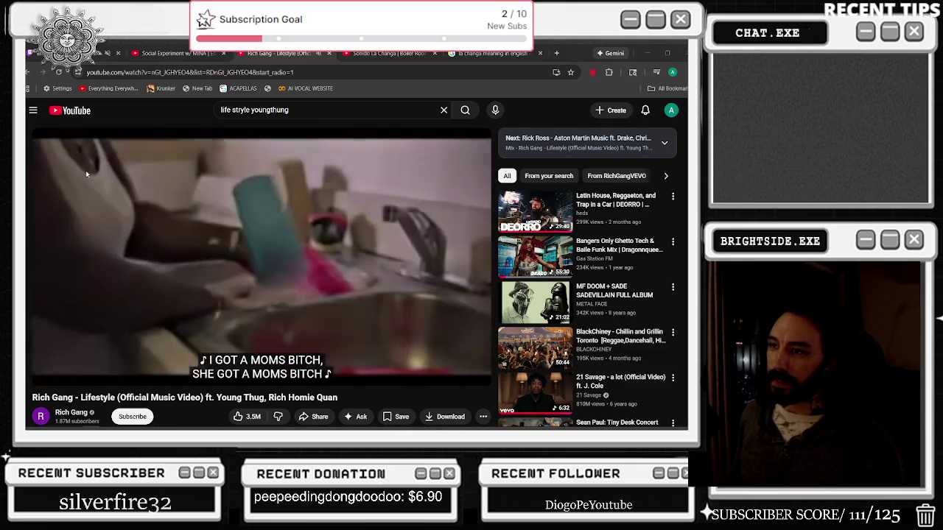
scroll(433, 182, "down", 1)
left_click(431, 182)
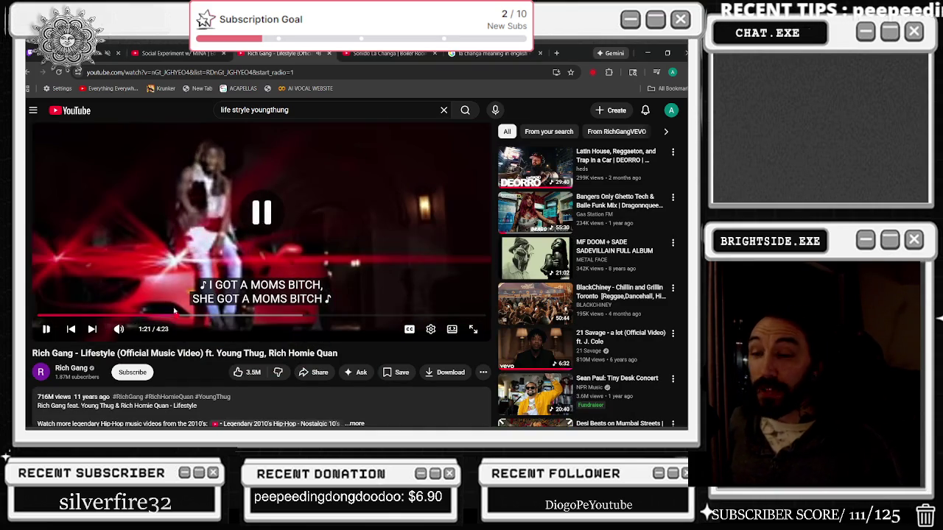
left_click(108, 178)
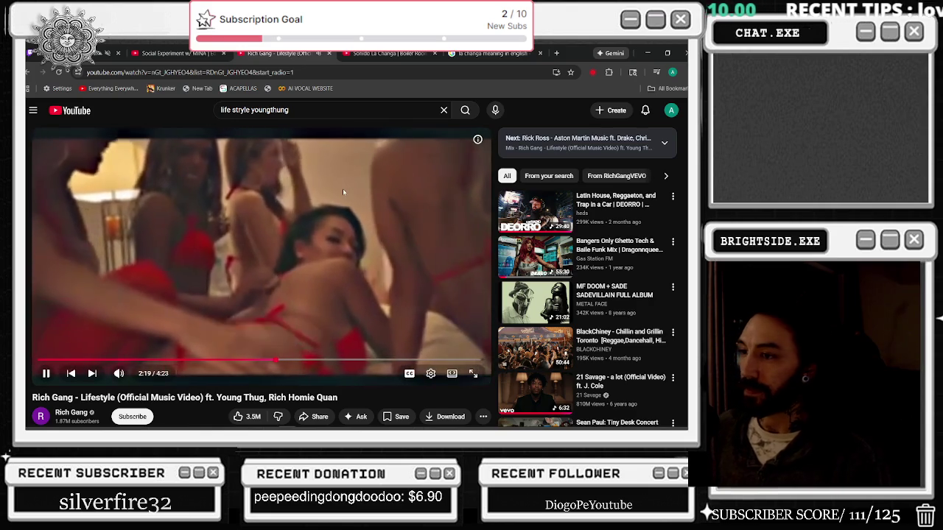
scroll(343, 188, "down", 1)
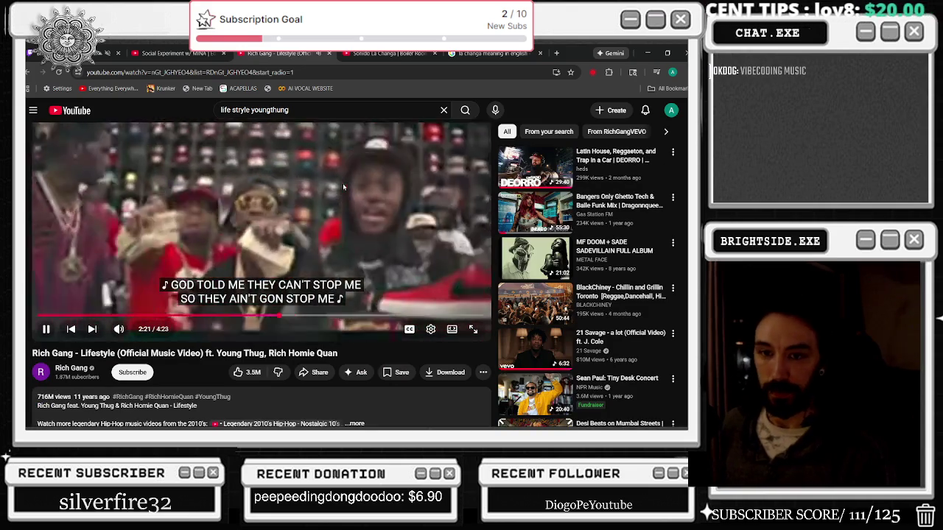
scroll(343, 188, "down", 1)
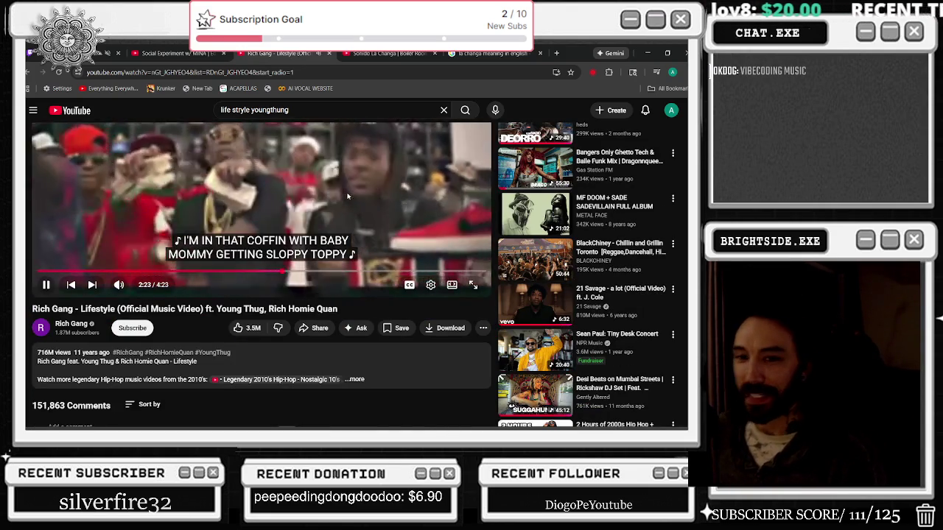
scroll(347, 196, "up", 2)
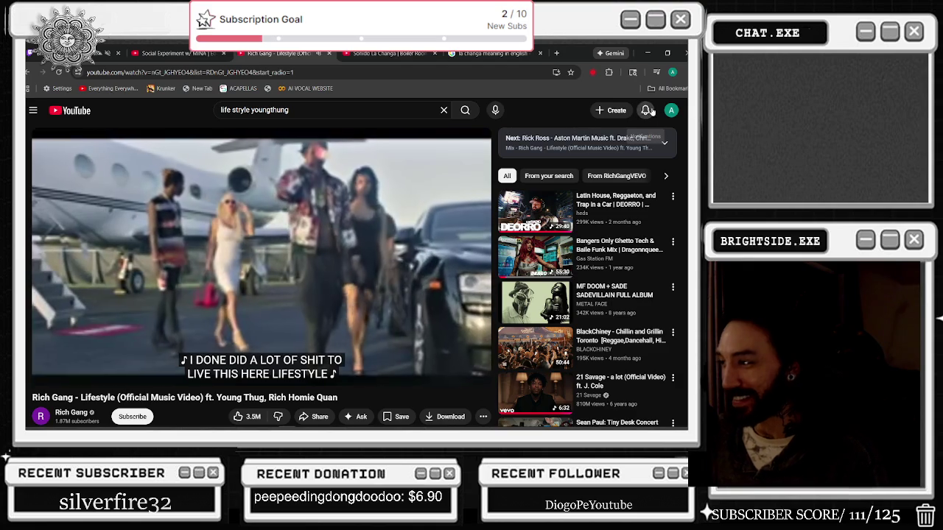
scroll(590, 207, "down", 2)
scroll(589, 207, "down", 2)
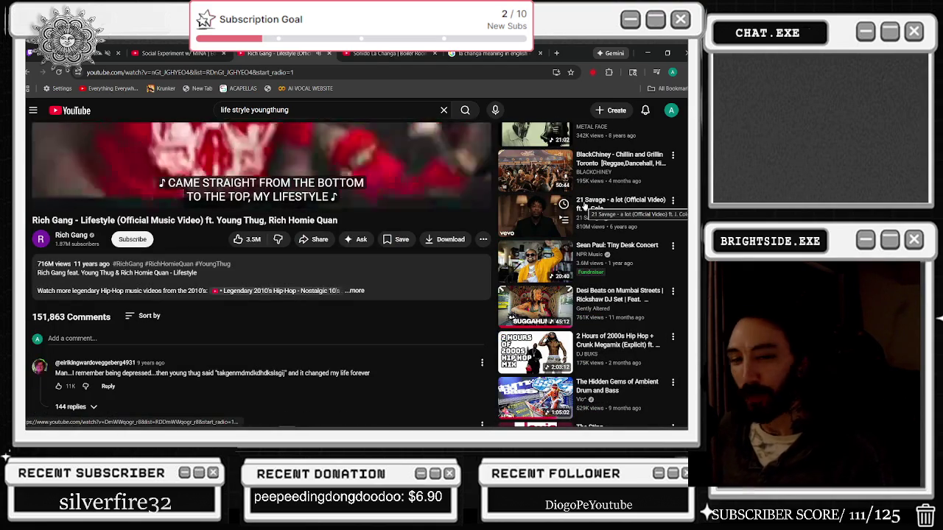
scroll(585, 206, "down", 5)
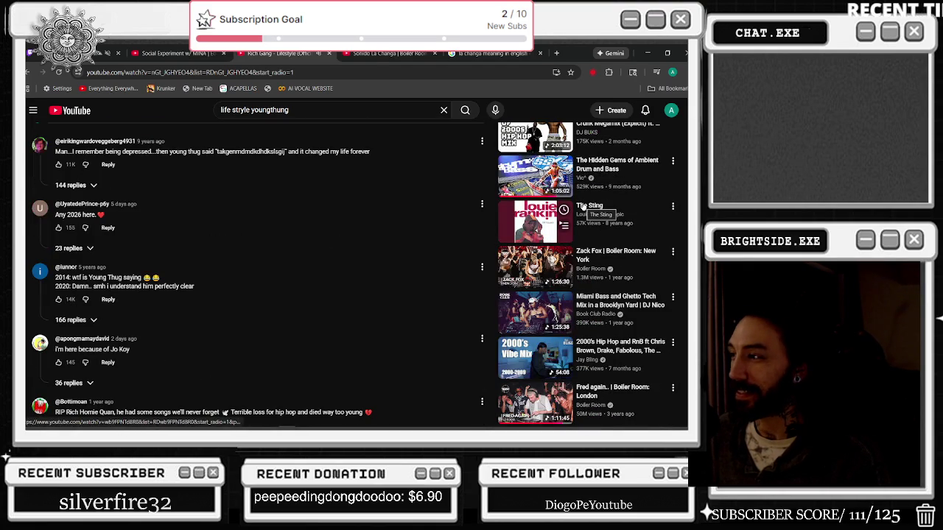
scroll(582, 208, "up", 10)
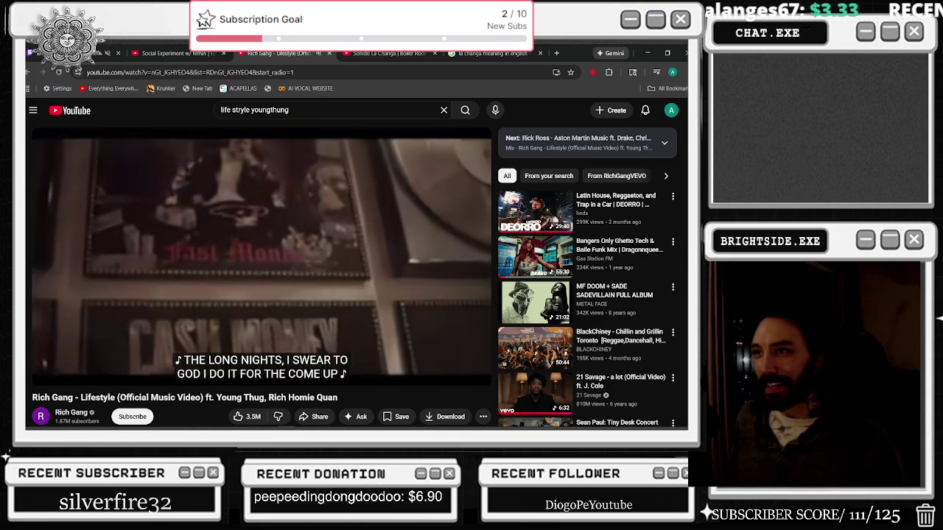
left_click(210, 110)
- Search YouTube for 'rapper high voice' and open 645AR's '4 DA TRAP' music video
type("raoo")
key("BackSpace")
key("BackSpace")
type("pper h")
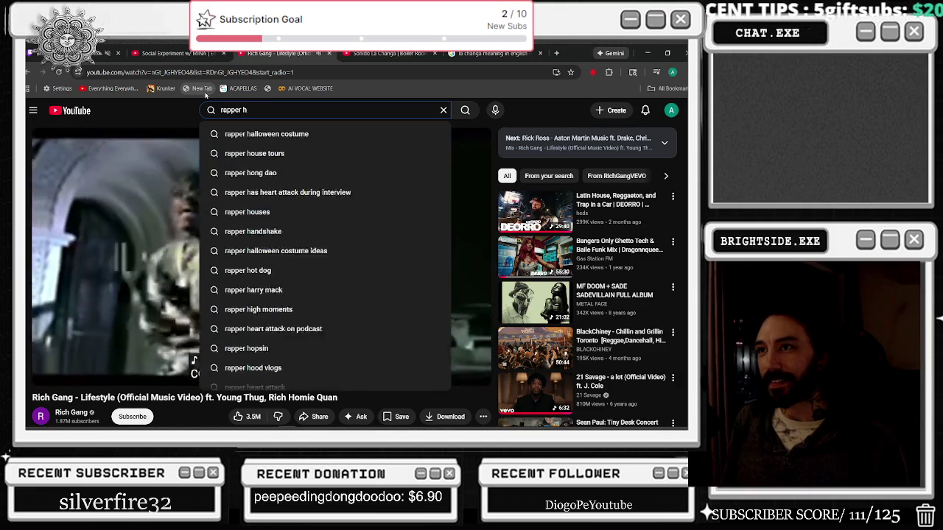
type("igh voice")
key("Return")
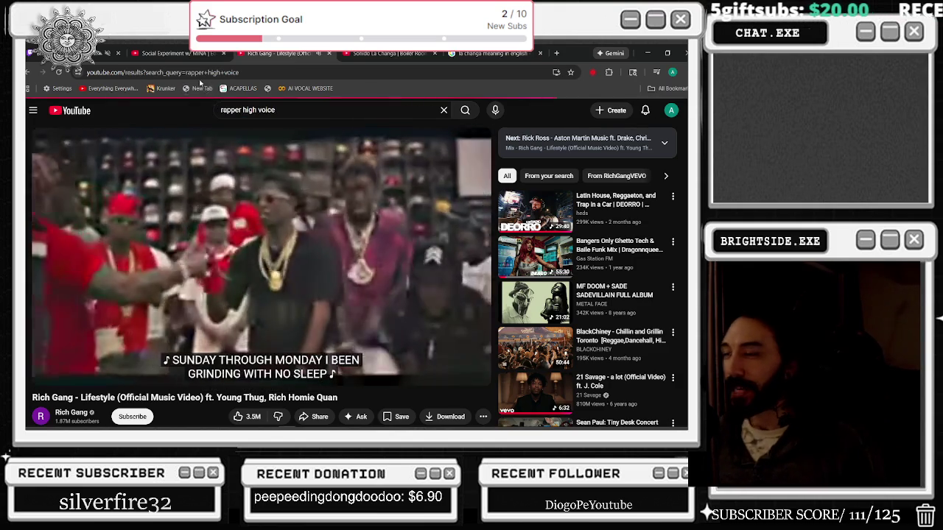
scroll(375, 198, "down", 5)
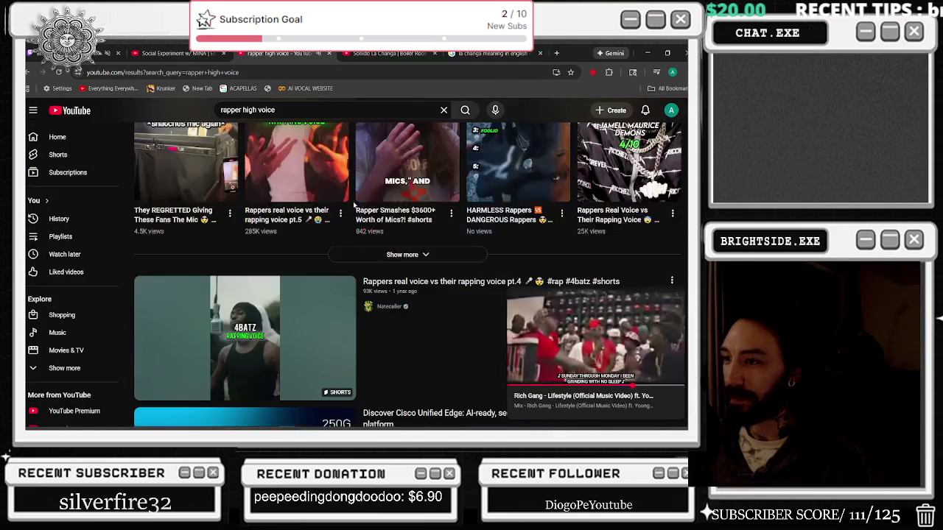
scroll(374, 198, "down", 3)
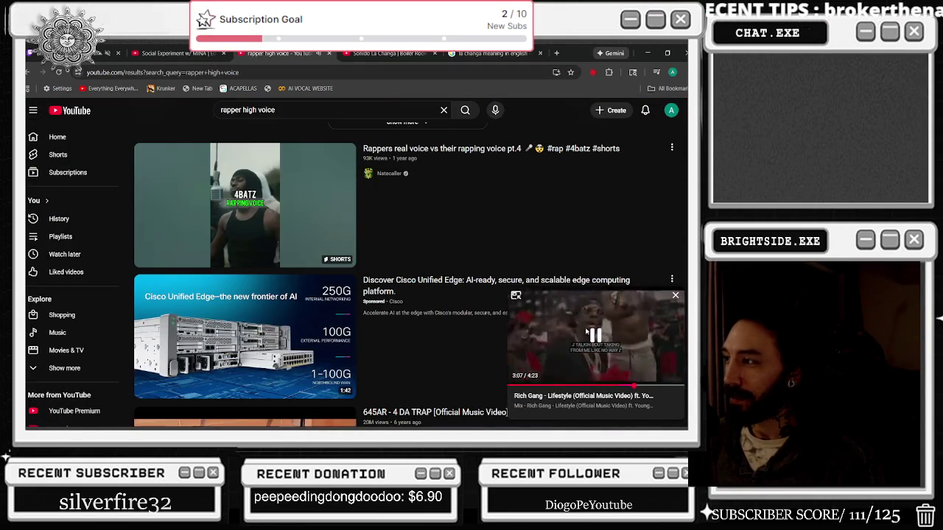
scroll(186, 236, "down", 4)
left_click(186, 295)
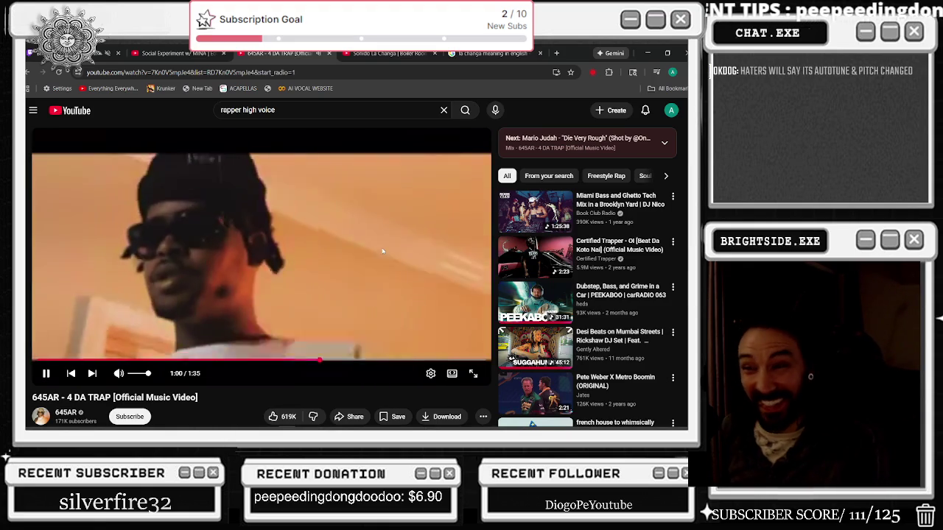
- Scroll down the '4 DA TRAP' watch page while the video keeps playing
scroll(367, 249, "down", 1)
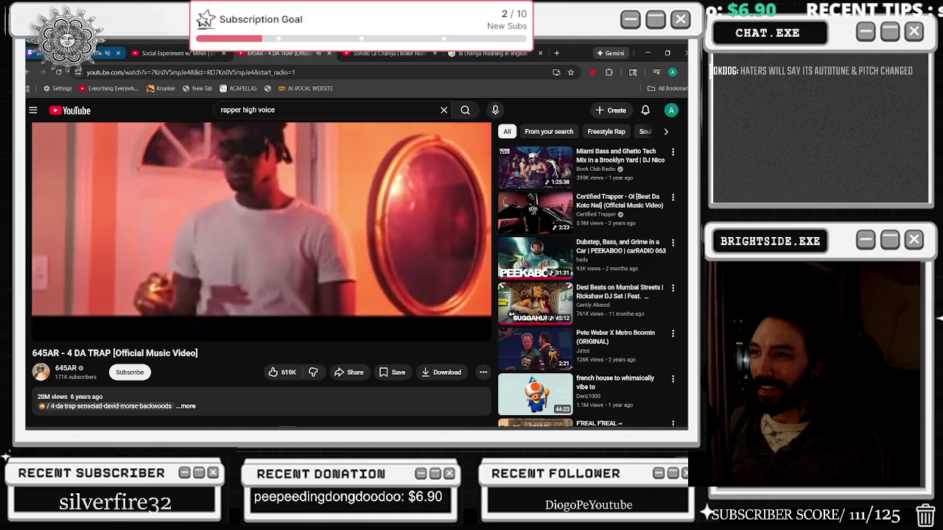
- Play the 'Rappers real voice vs their rapping voice pt.4' Short, close the miniplayer, and go back
key("alt+Left")
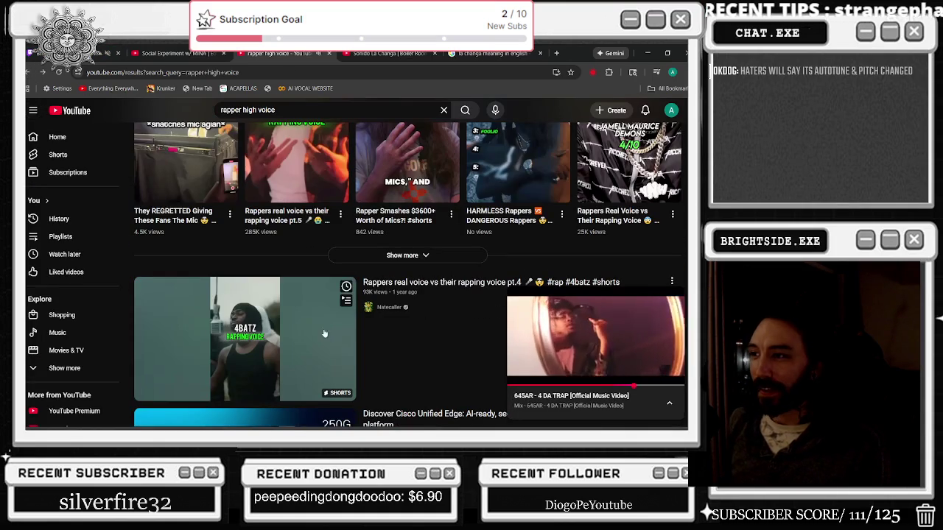
left_click(310, 331)
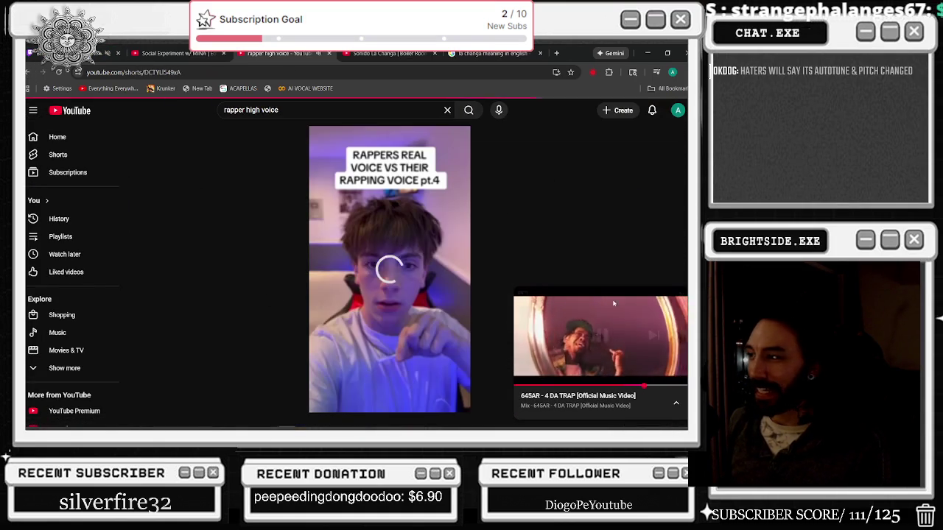
left_click(681, 296)
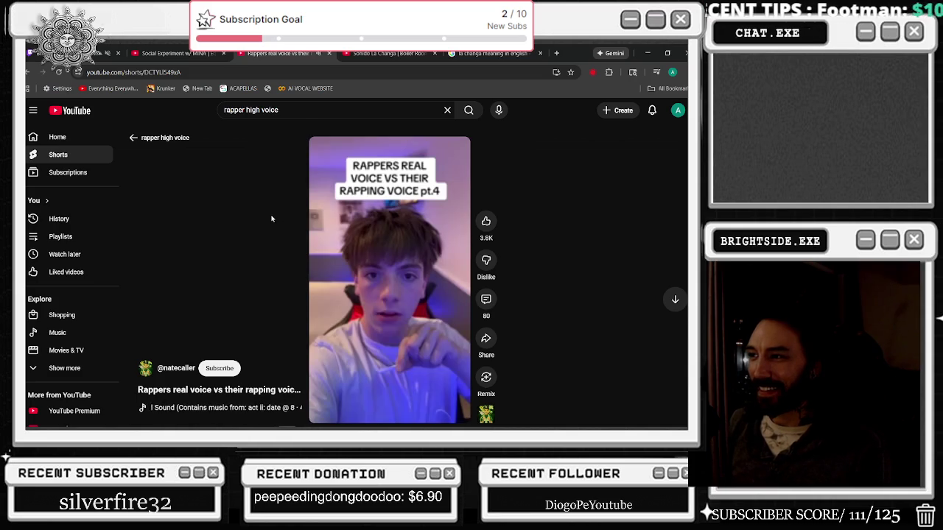
key("alt+Left")
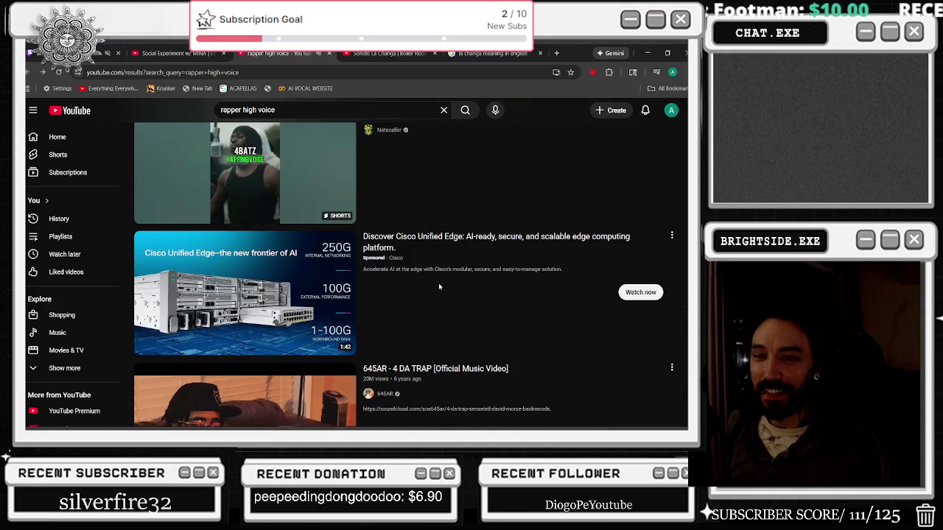
scroll(403, 283, "down", 6)
scroll(403, 292, "down", 5)
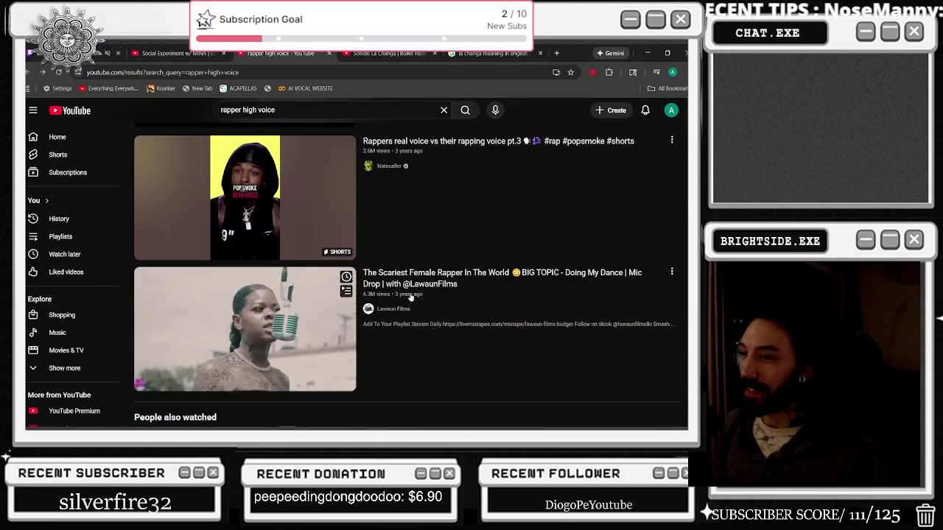
scroll(409, 297, "down", 3)
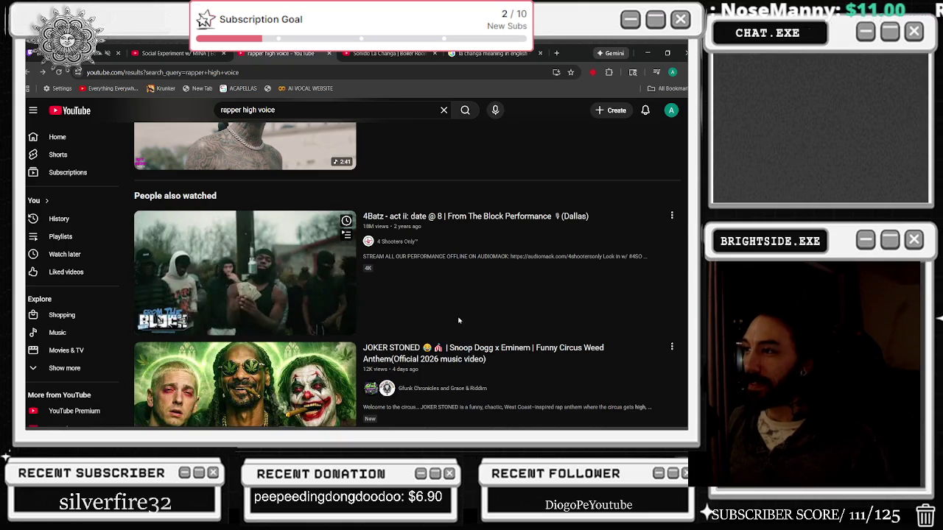
scroll(428, 324, "up", 8)
scroll(431, 336, "down", 3)
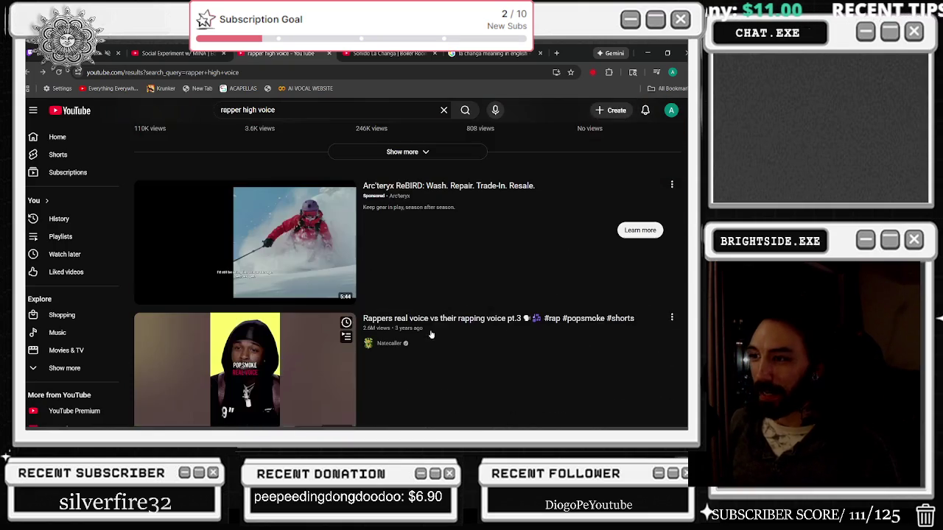
scroll(332, 347, "up", 7)
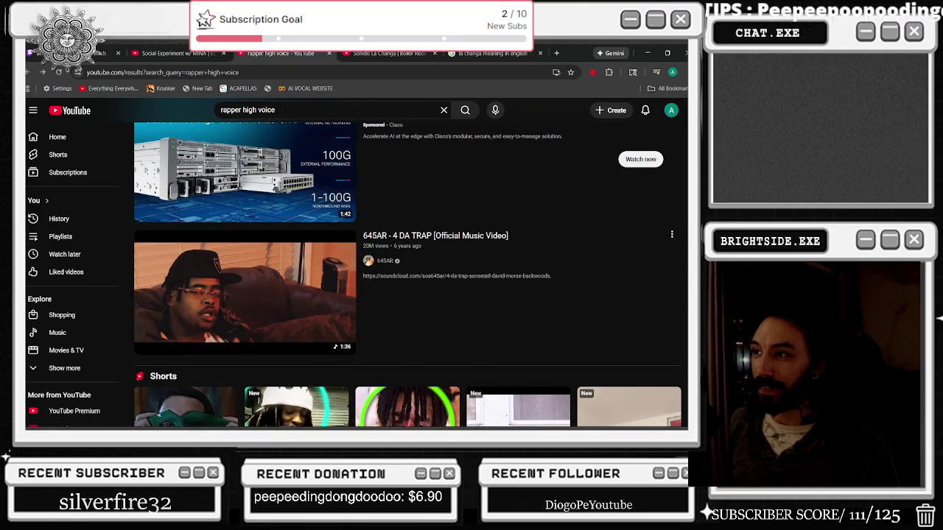
key("slash")
type("645ar")
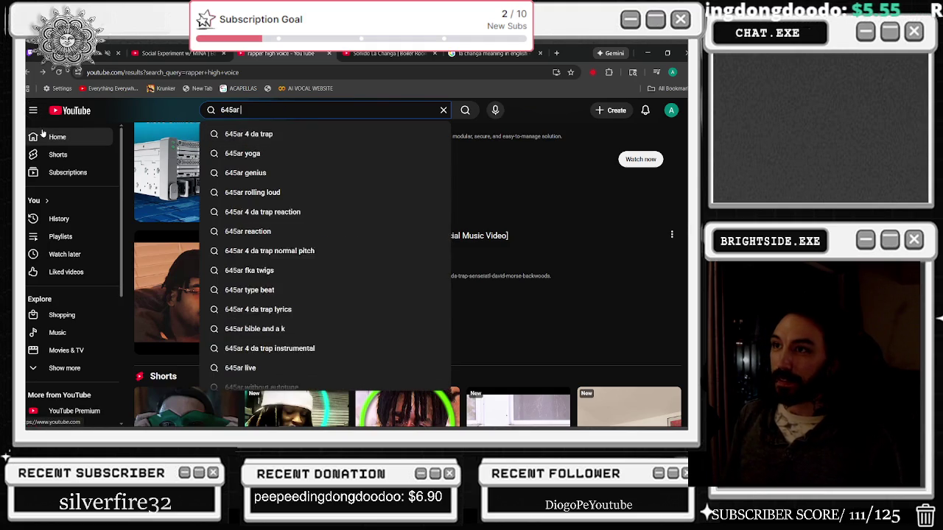
type(" real voice")
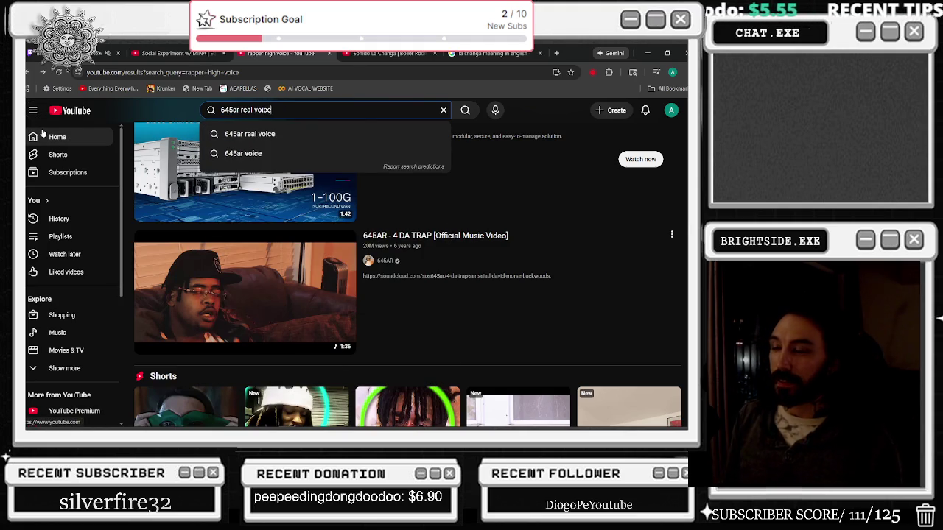
key("Return")
scroll(326, 148, "down", 3)
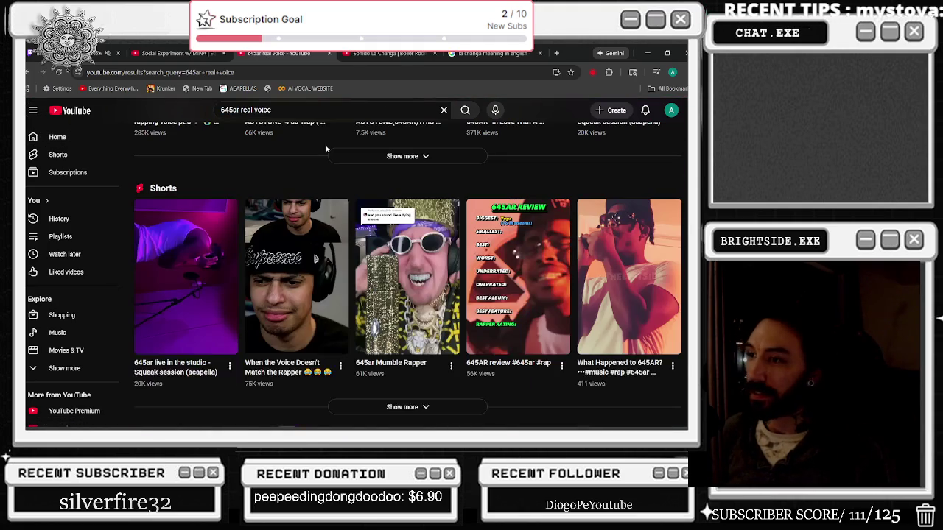
key("alt+Left")
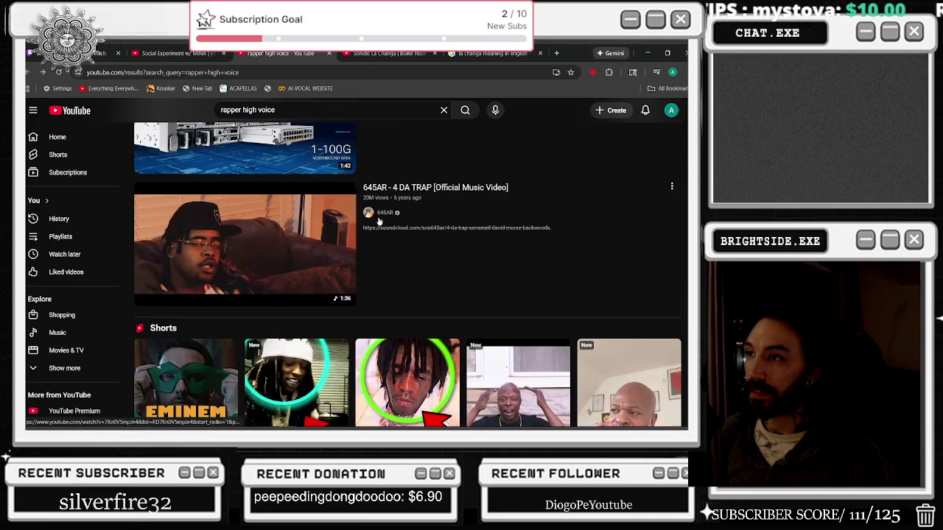
left_click(382, 211)
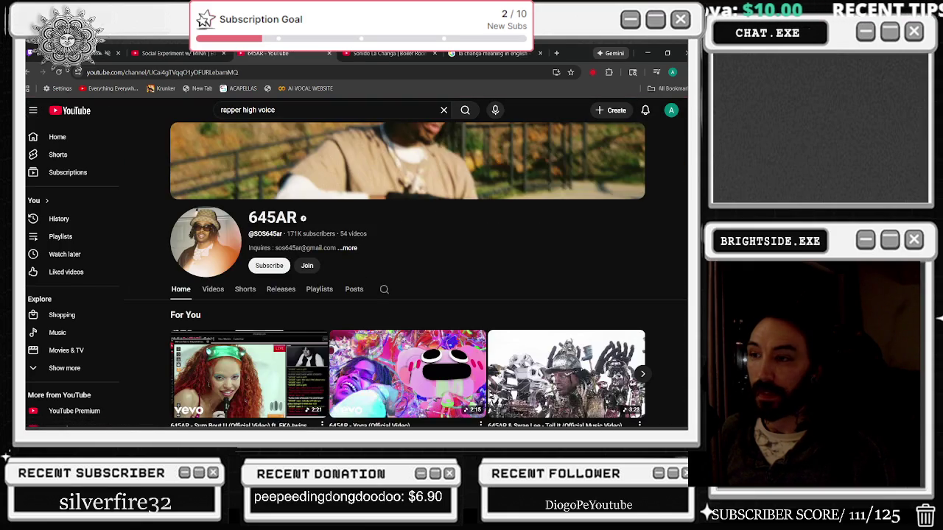
- Play a video from the 645AR channel page and expand it to fill the window
scroll(311, 249, "down", 1)
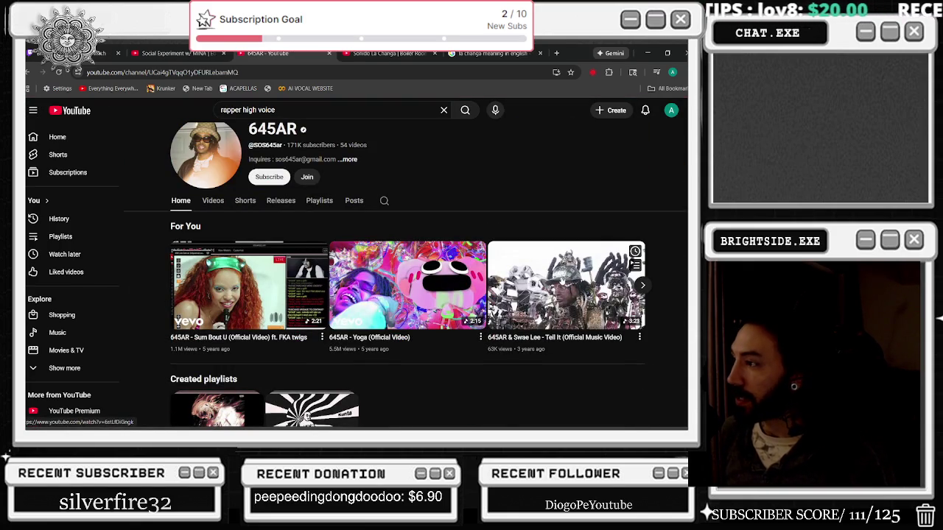
left_click(558, 284)
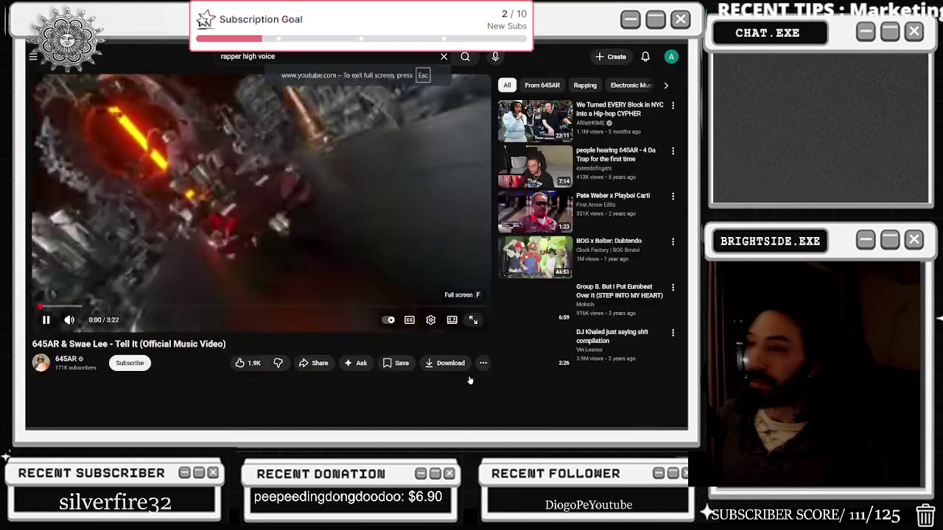
left_click(476, 375)
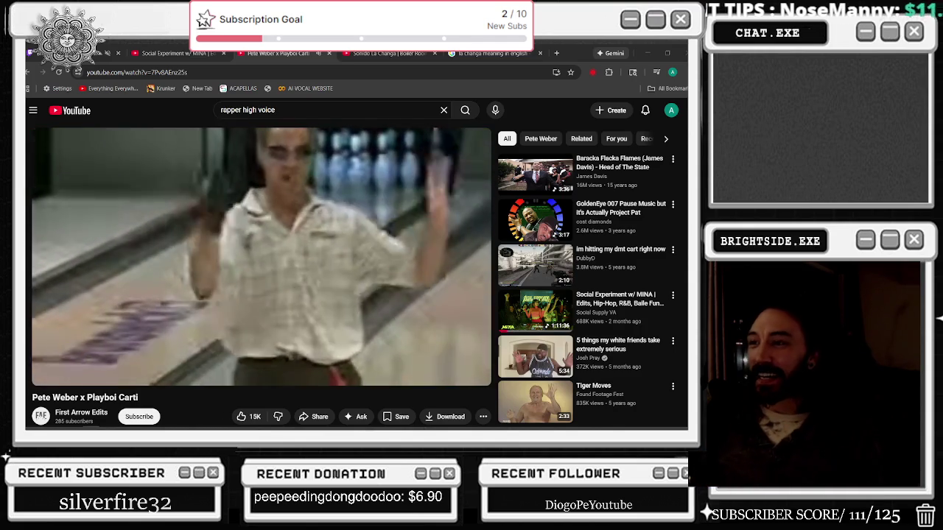
- Raise the Pete Weber video's quality and open 'GoldenEye 007 Pause Music' in a new tab
left_click(431, 374)
left_click(412, 343)
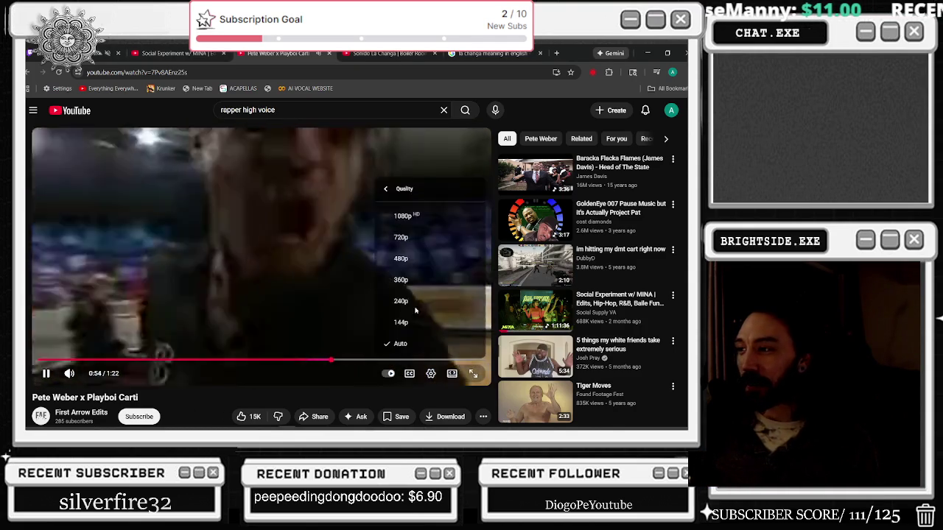
left_click(406, 256)
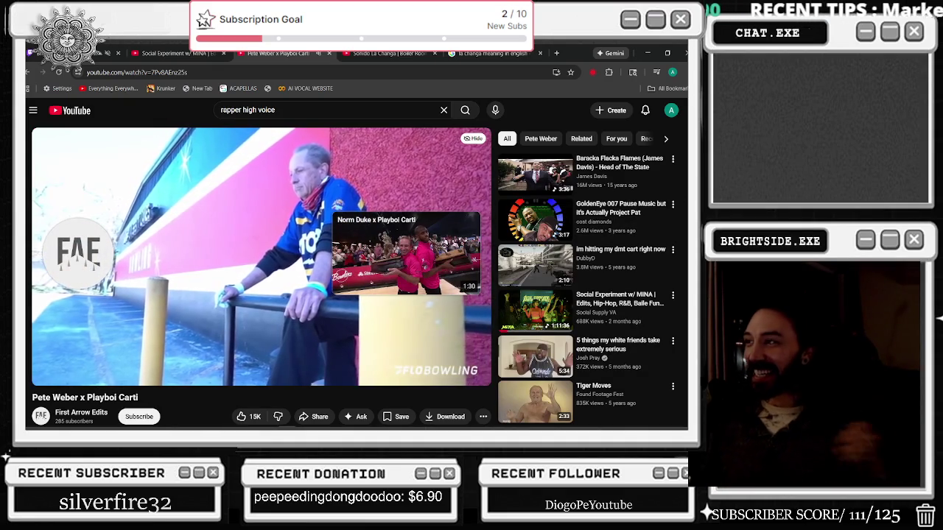
middle_click(628, 272)
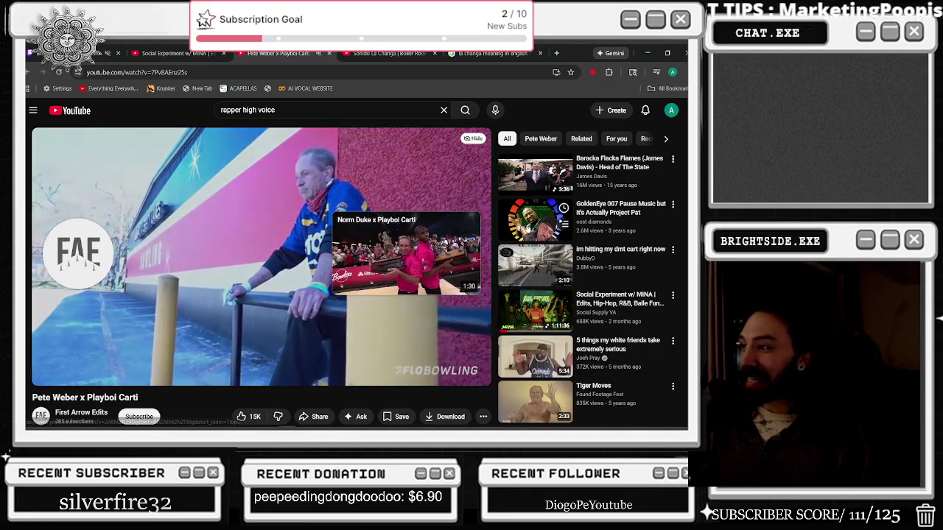
scroll(522, 288, "down", 2)
- Play the original Technoviking video and skip ahead to about 0:25
scroll(522, 287, "down", 2)
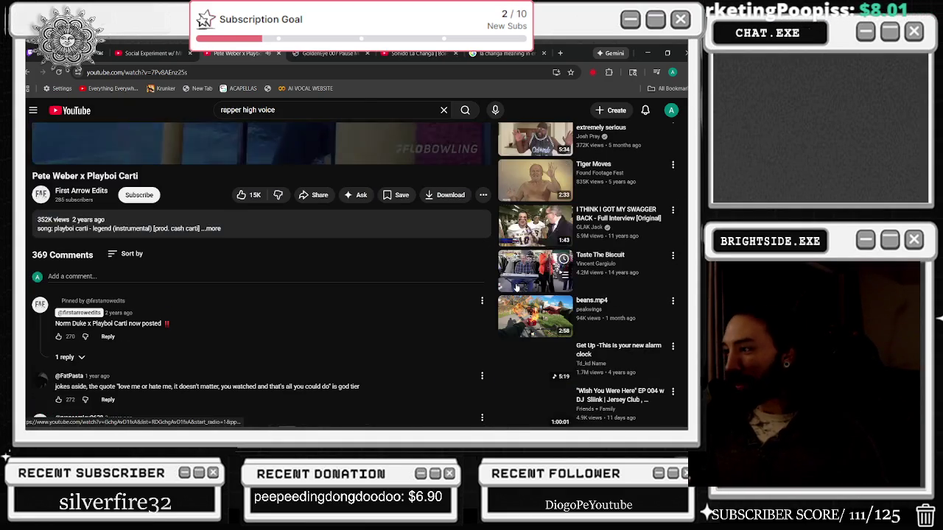
scroll(516, 284, "down", 3)
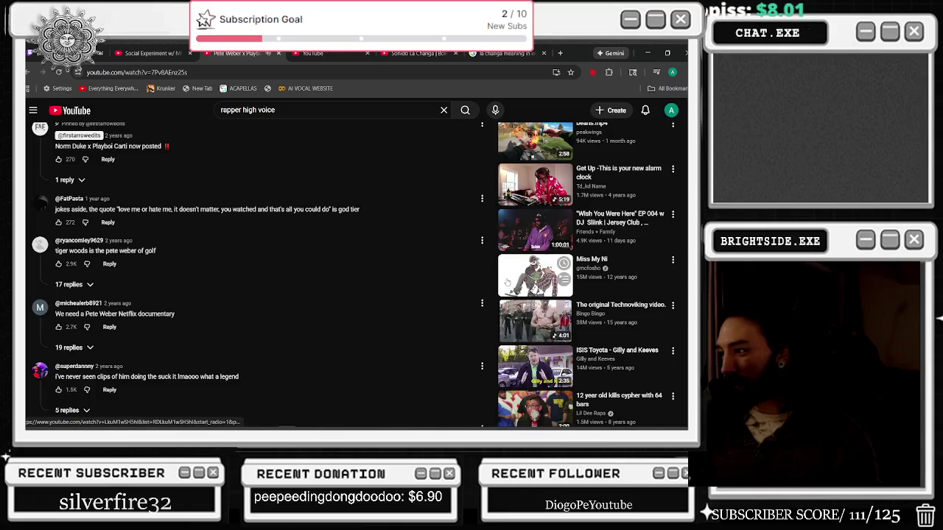
left_click(512, 313)
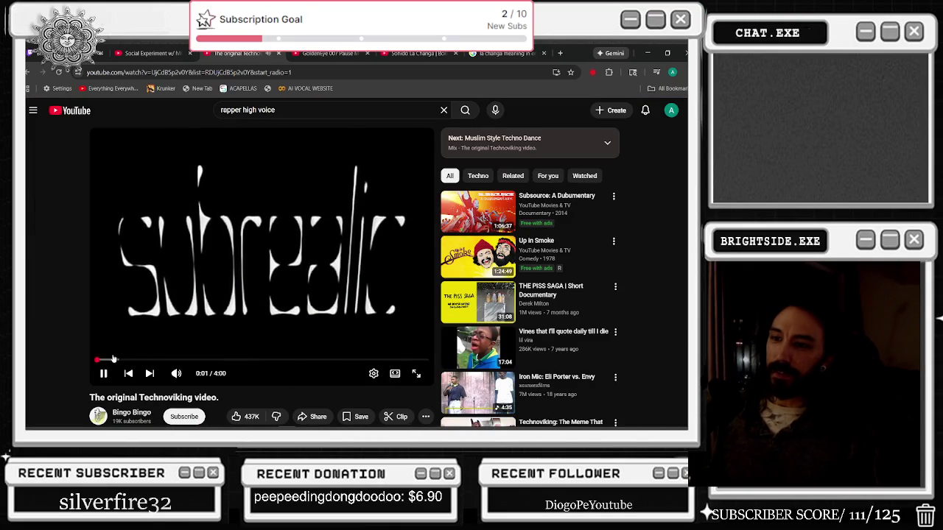
left_click(118, 360)
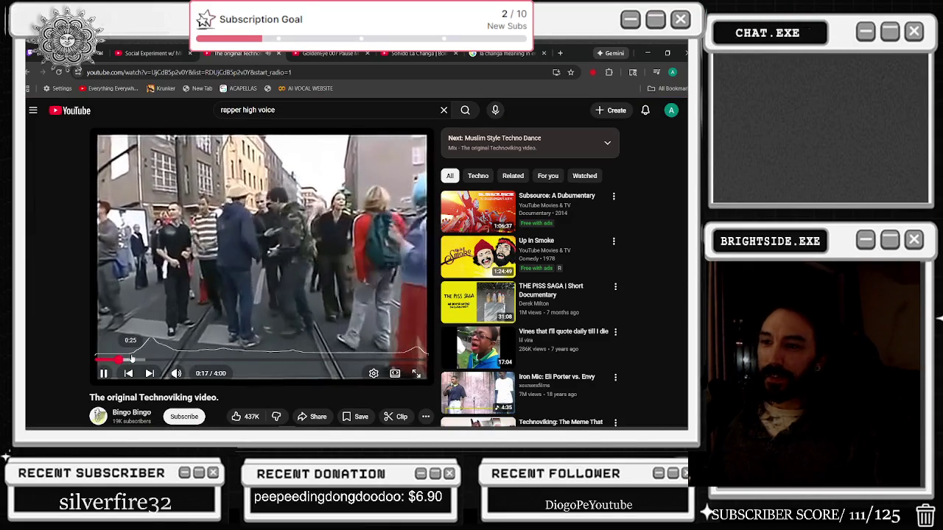
left_click(131, 359)
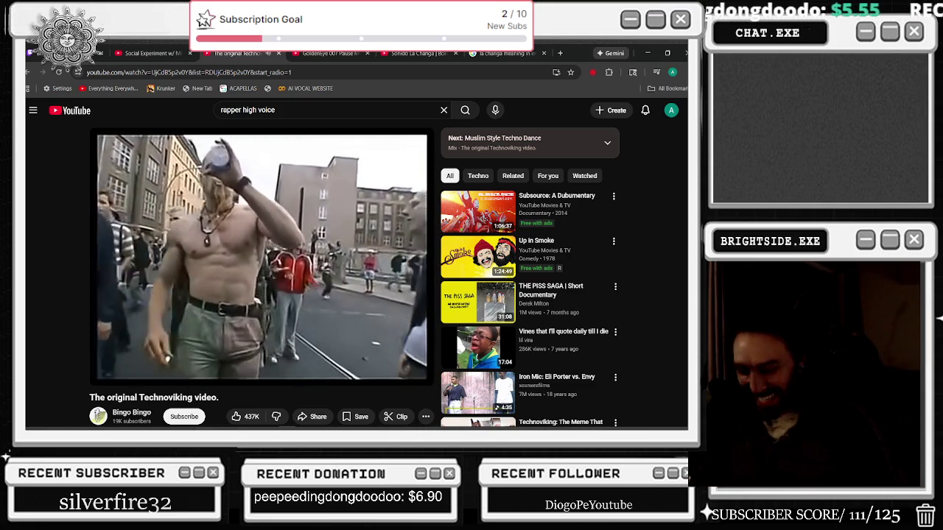
- Pause the Technoviking video and open the Pete Weber x Playboi Carti video
left_click(344, 247)
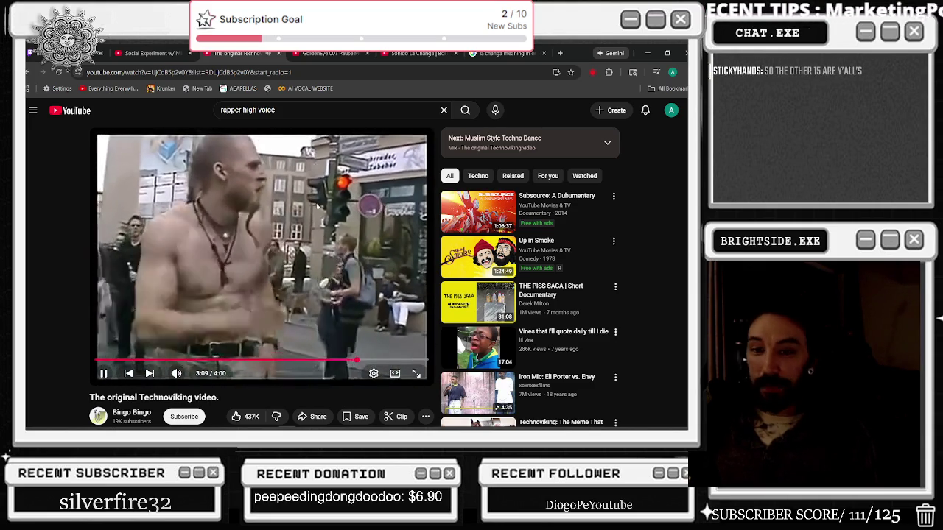
left_click(360, 165)
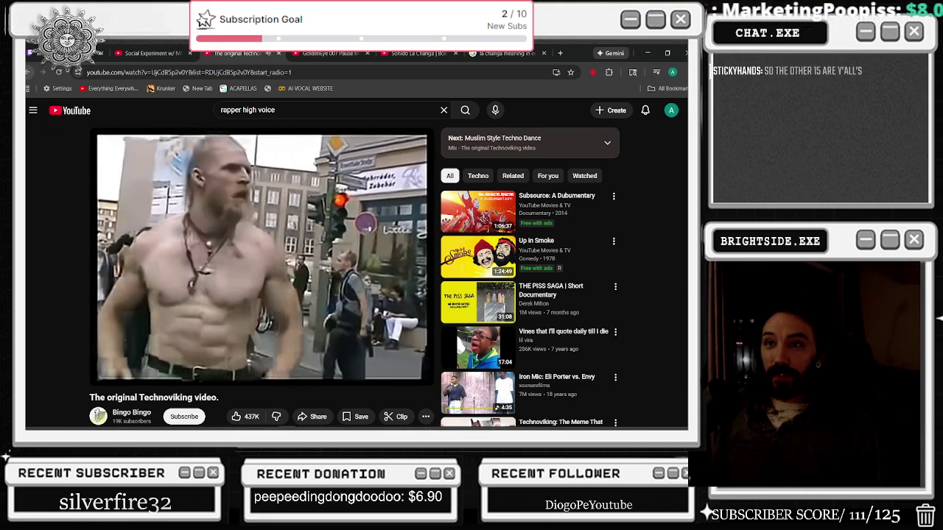
left_click(28, 72)
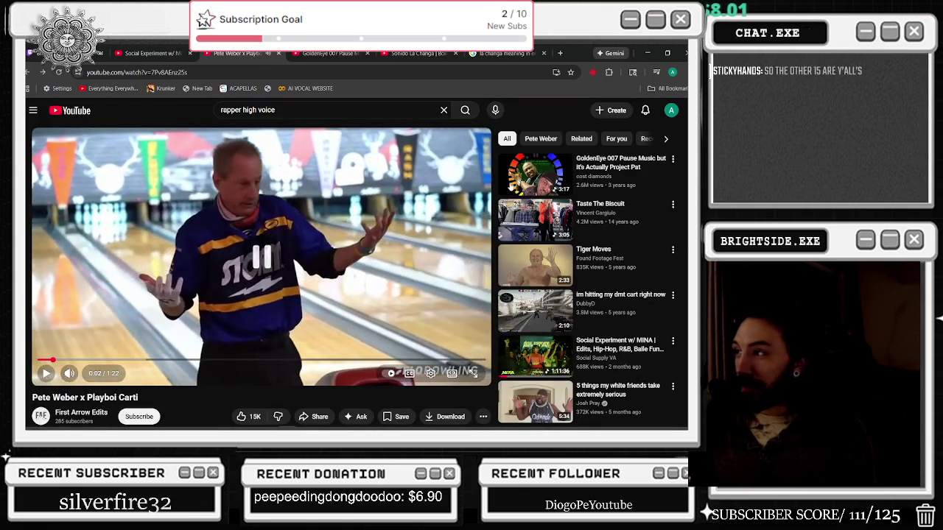
- Go back to the GoldenEye Project Pat video and close its duplicate tab
key("alt+Left")
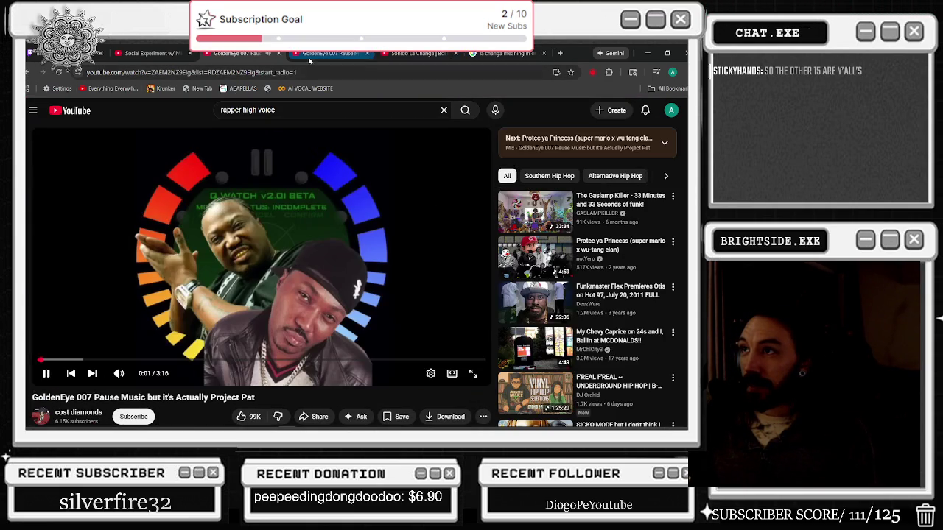
left_click(366, 53)
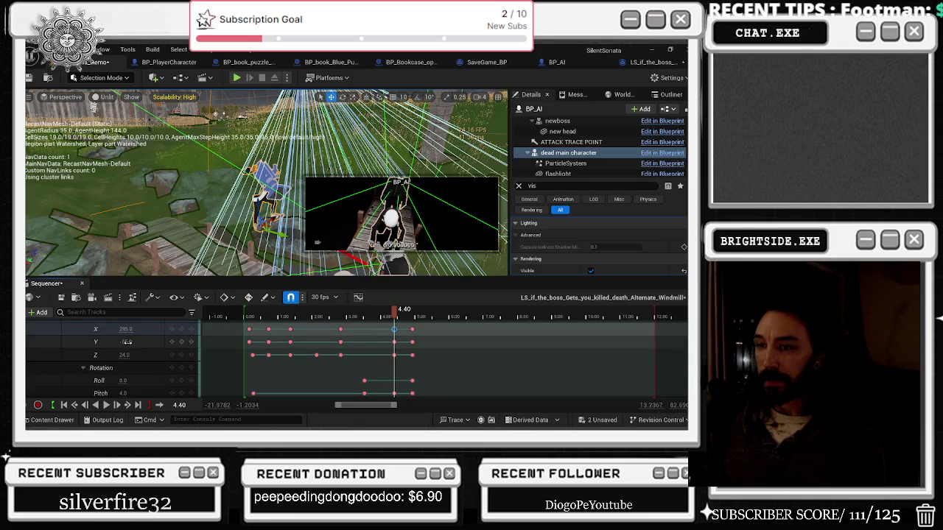
- Set the character's 4.40 location key to Y -55 and X 219, then lower Z
type("-55")
key("Return")
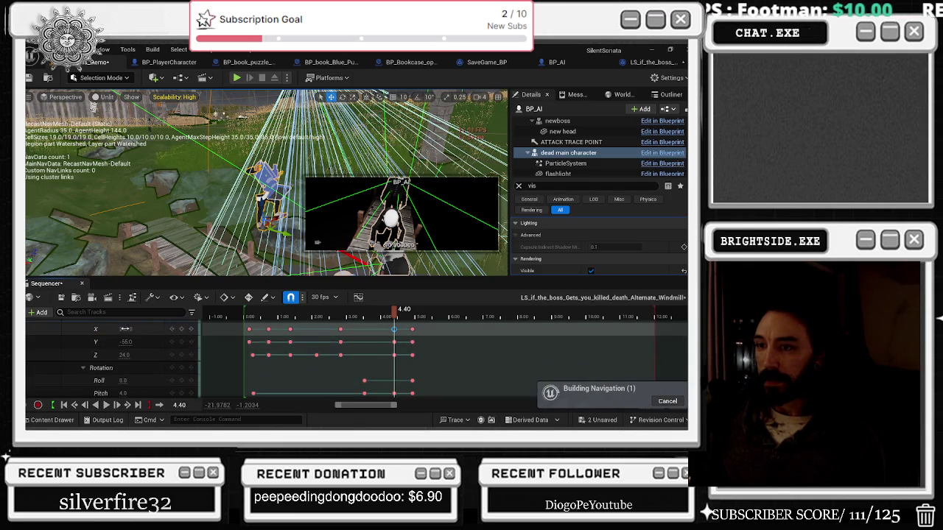
type("219")
key("Return")
left_click(125, 355)
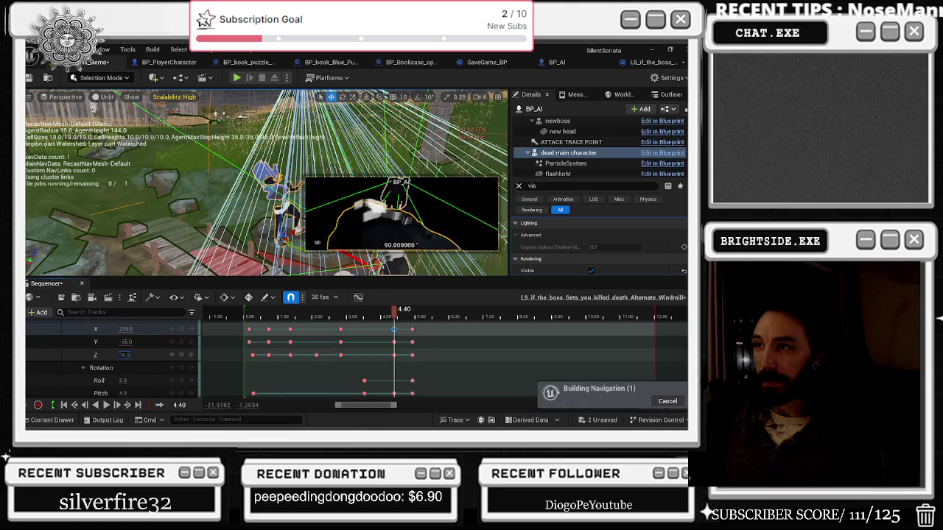
mouse_move(125, 355)
left_mouse_down()
mouse_move(111, 355)
mouse_move(131, 342)
left_mouse_up()
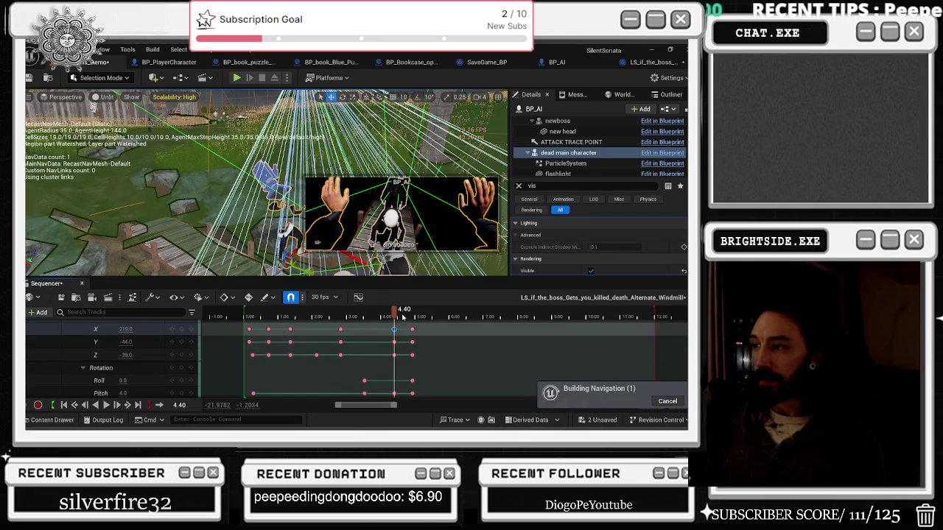
- Preview from about 3.65 s, then delete the Roll, Pitch and Yaw keys at 4.5
left_click(341, 317)
key("space")
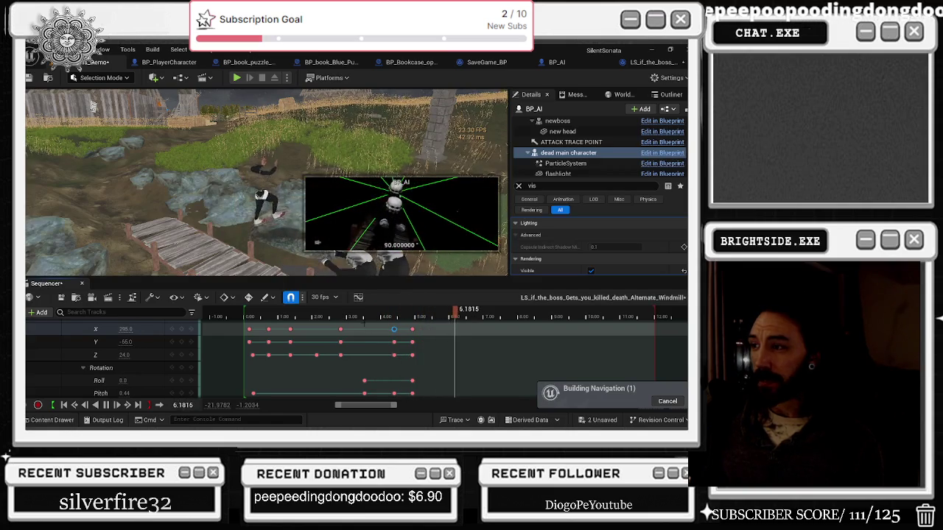
left_click(397, 316)
scroll(396, 339, "down", 1)
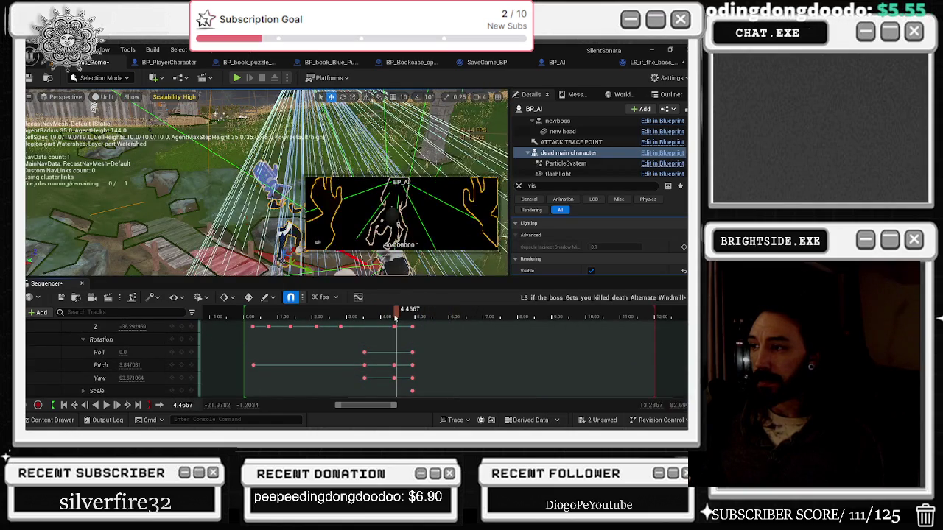
left_click_drag(396, 317, 393, 317)
mouse_move(425, 355)
left_mouse_down()
mouse_move(418, 366)
mouse_move(414, 358)
mouse_move(411, 396)
left_mouse_up()
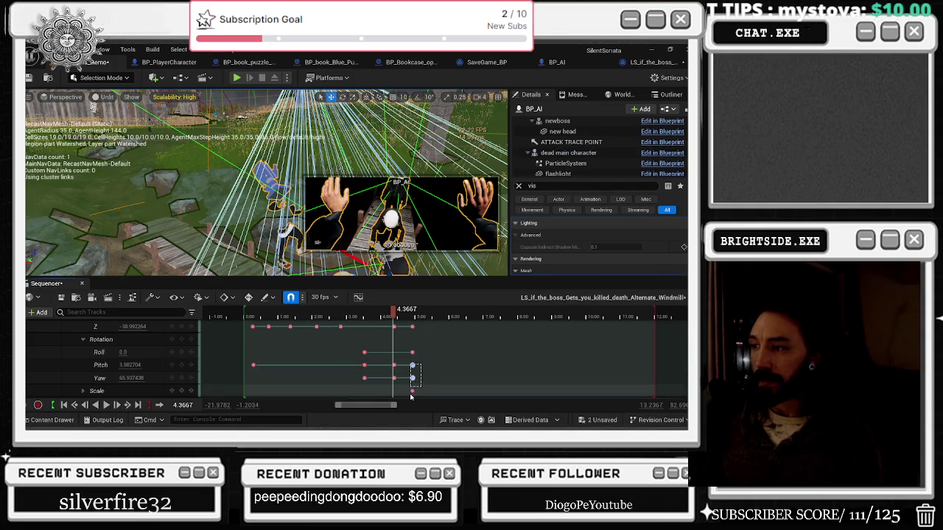
key("Delete")
- Replay the cutscene from about 2.6 s, park the playhead near 6.7, and return to YouTube
mouse_move(412, 313)
left_mouse_down()
mouse_move(362, 315)
mouse_move(385, 316)
left_mouse_up()
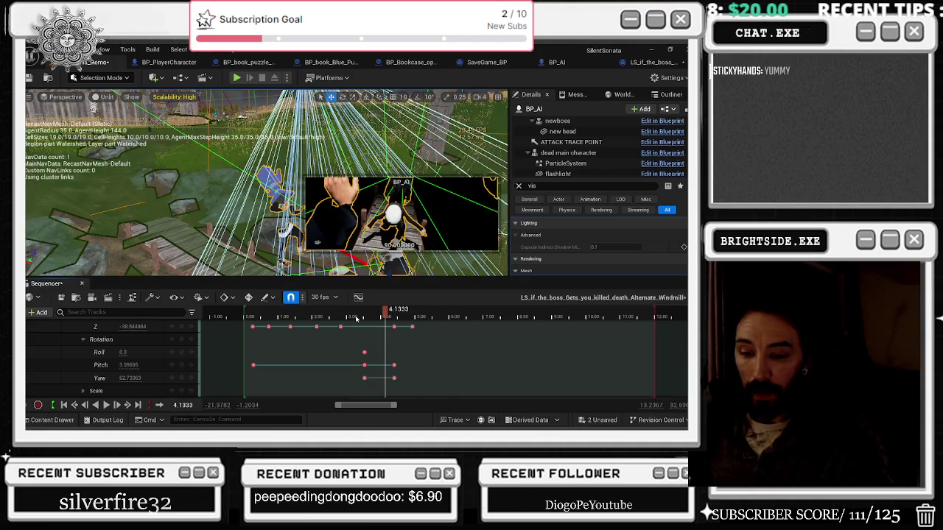
left_click(330, 316)
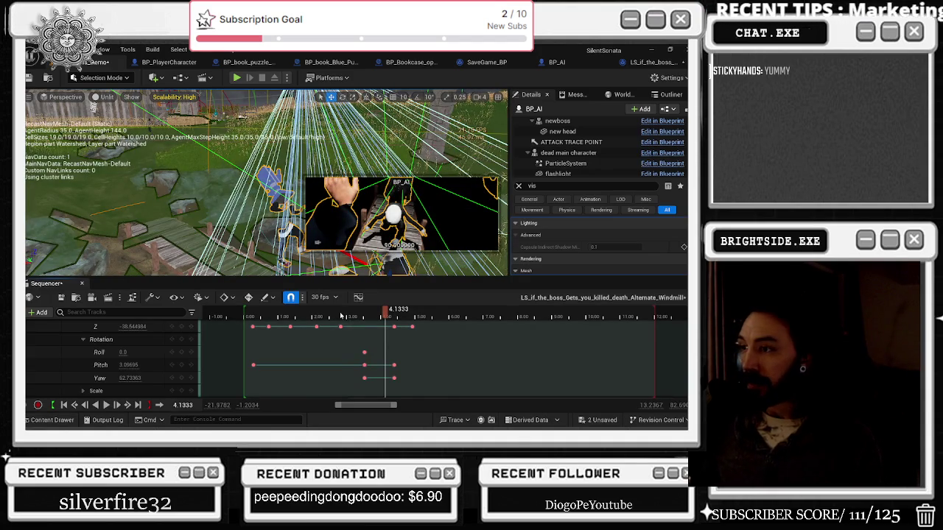
key("space")
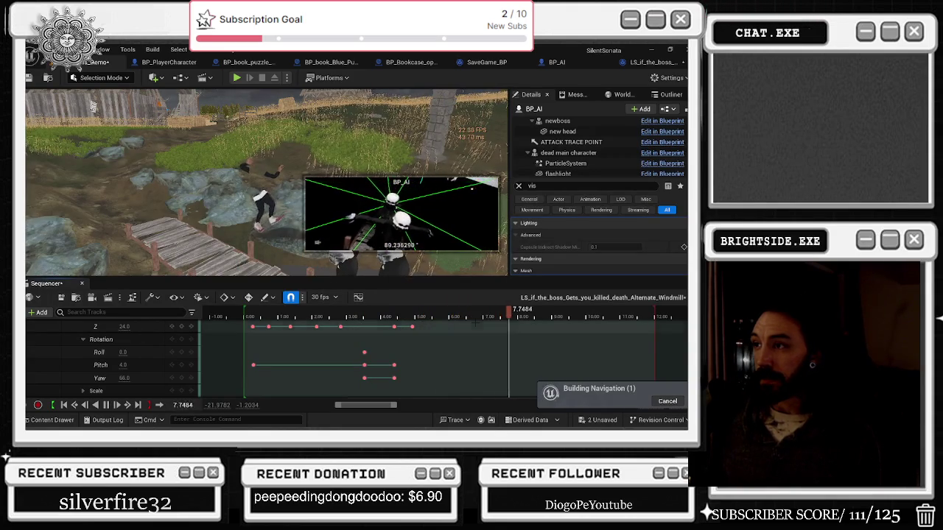
left_click_drag(443, 319, 249, 318)
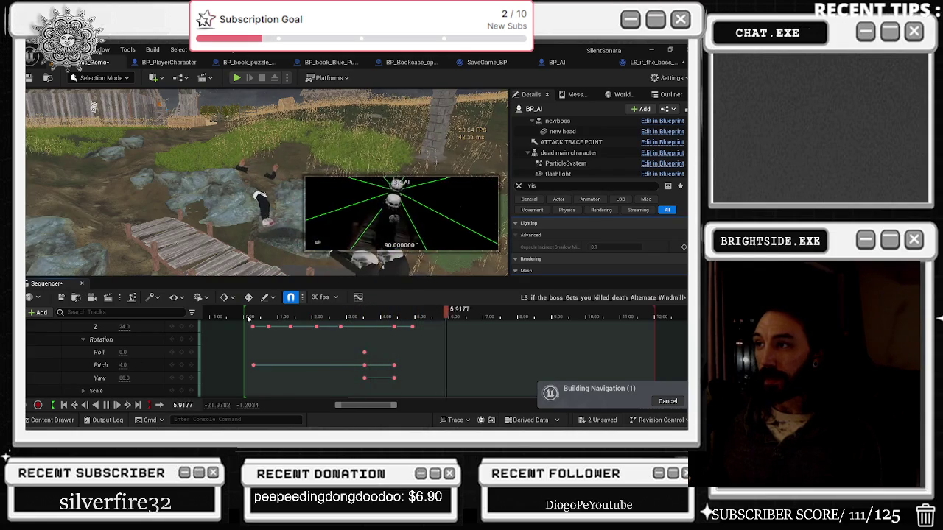
key("g")
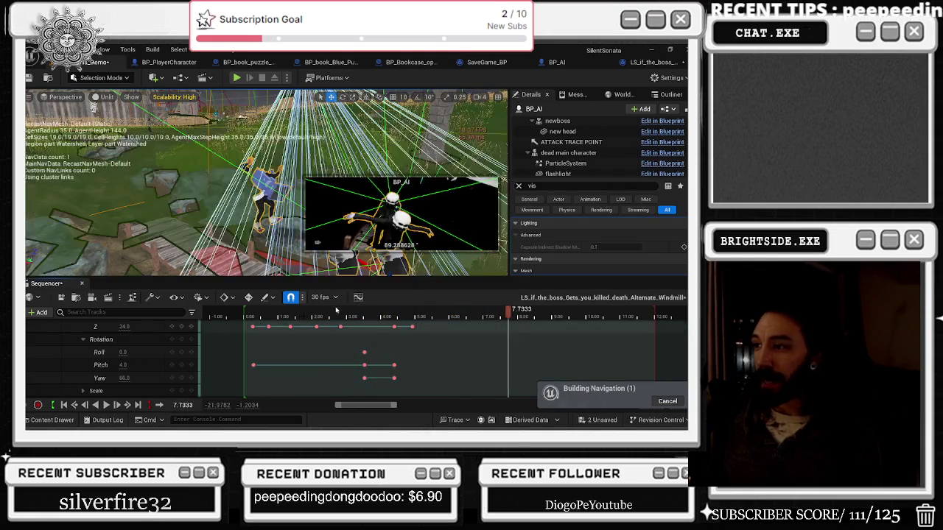
left_click(474, 317)
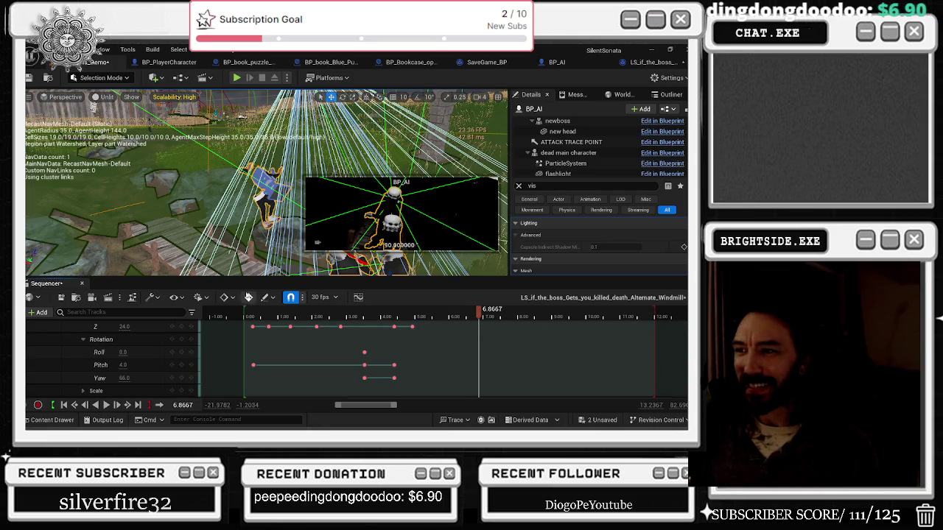
key("alt+Tab")
key("Tab")
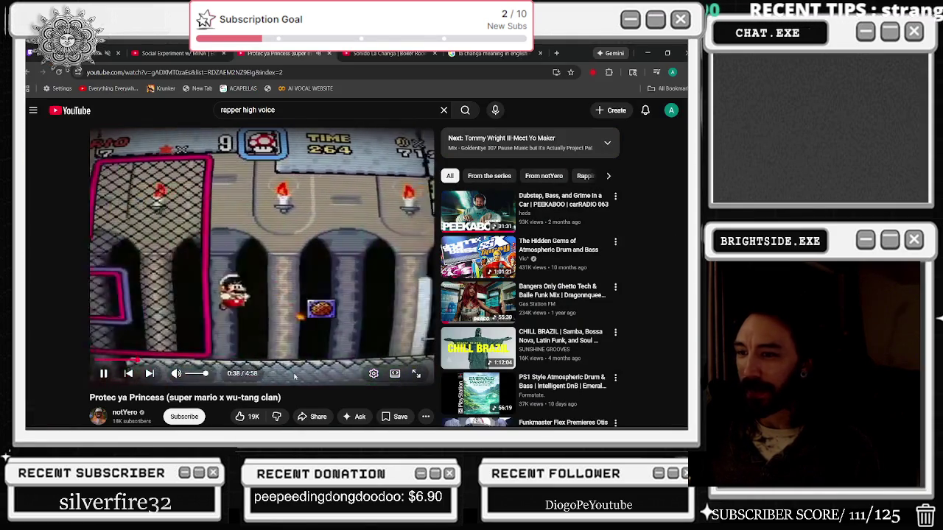
- Pause and resume the Protec ya Princess video, scroll the page, then return to Unreal
key("space")
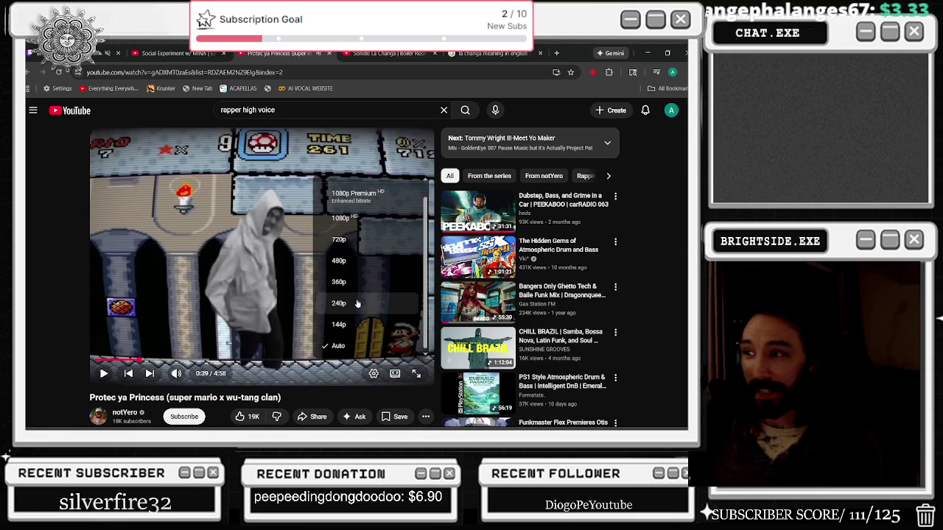
left_click(358, 303)
left_click(151, 212)
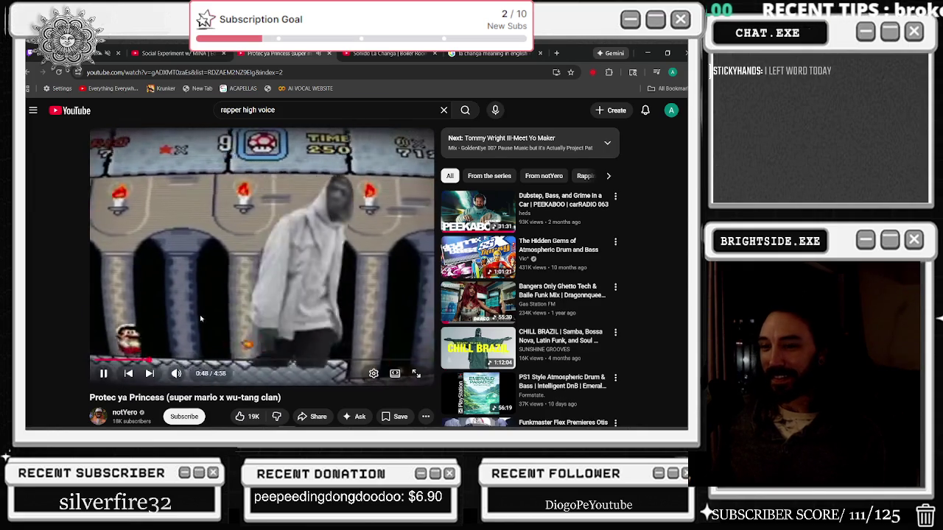
scroll(184, 306, "down", 1)
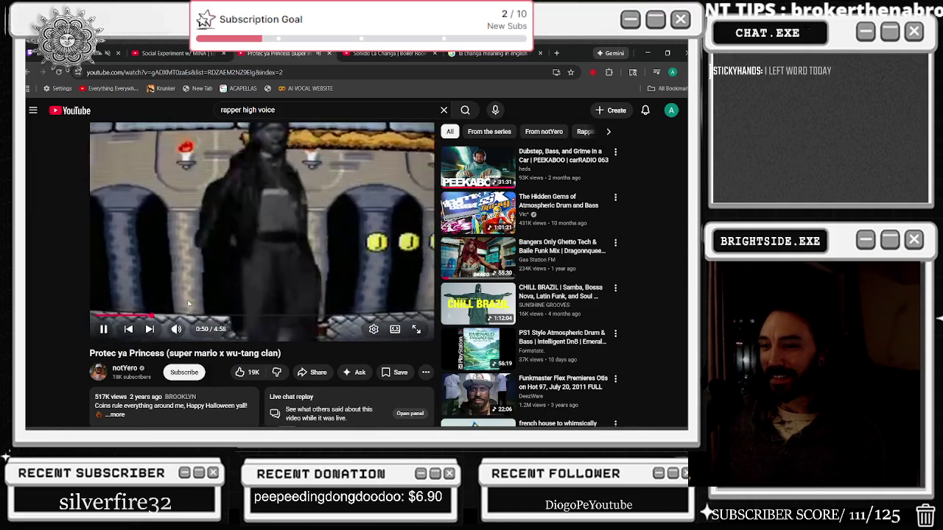
scroll(188, 304, "up", 1)
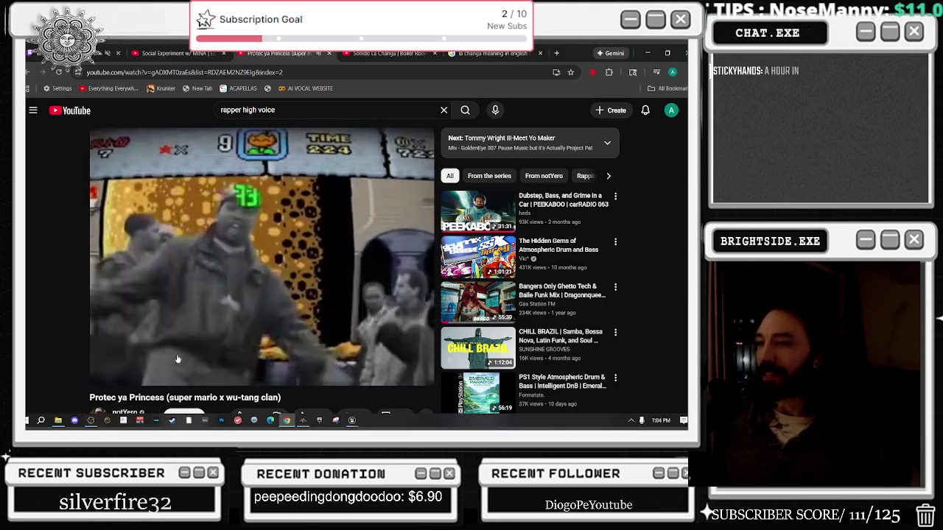
scroll(246, 262, "down", 3)
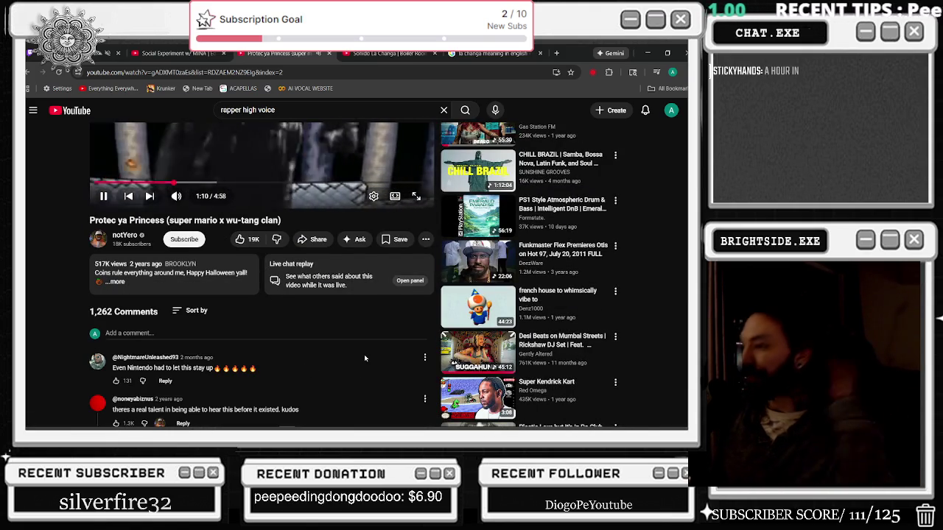
scroll(325, 286, "up", 3)
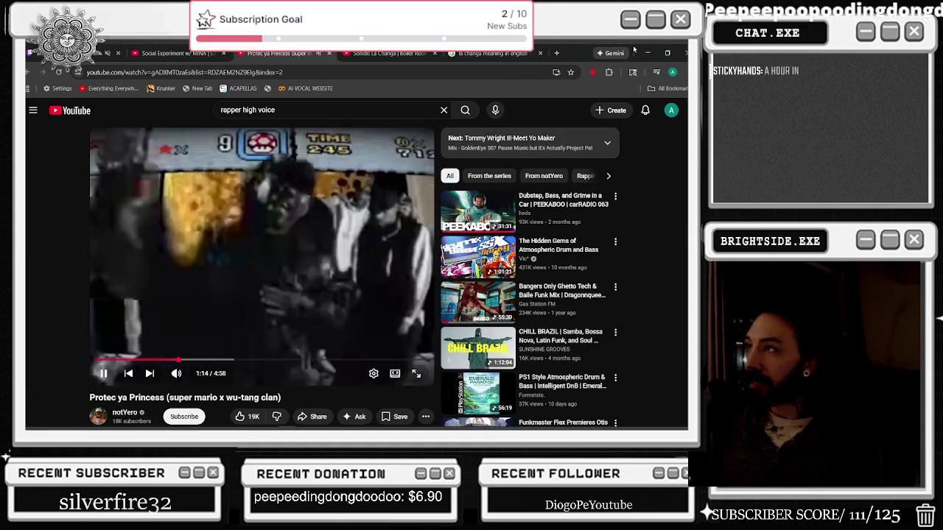
key("alt+Tab")
- Replay the kill from about 3.4–3.97 s, stepping one frame forward near 4.7 s
left_click_drag(479, 310, 379, 319)
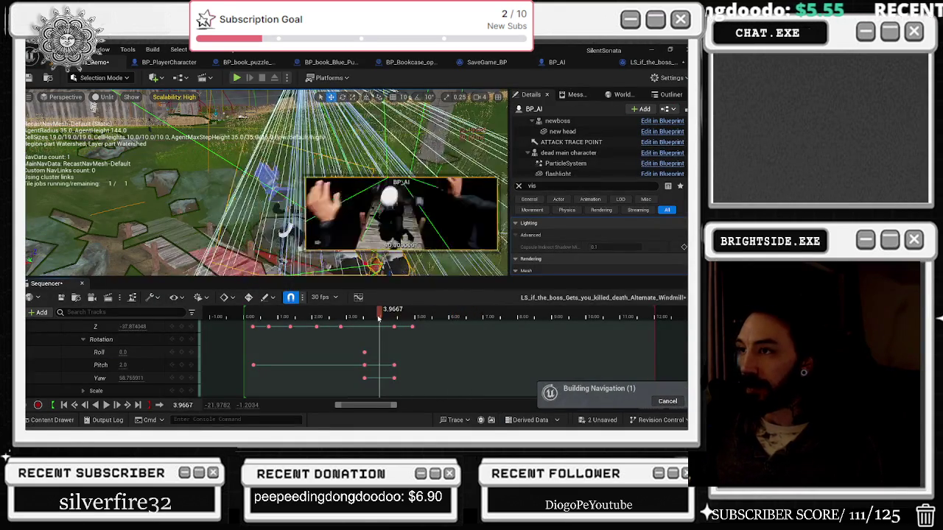
key("p")
key("space")
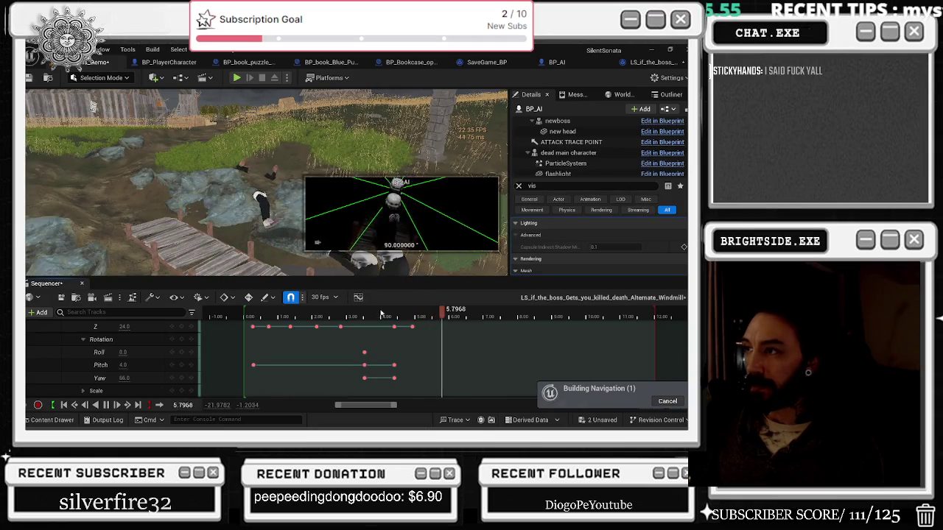
left_click(342, 316)
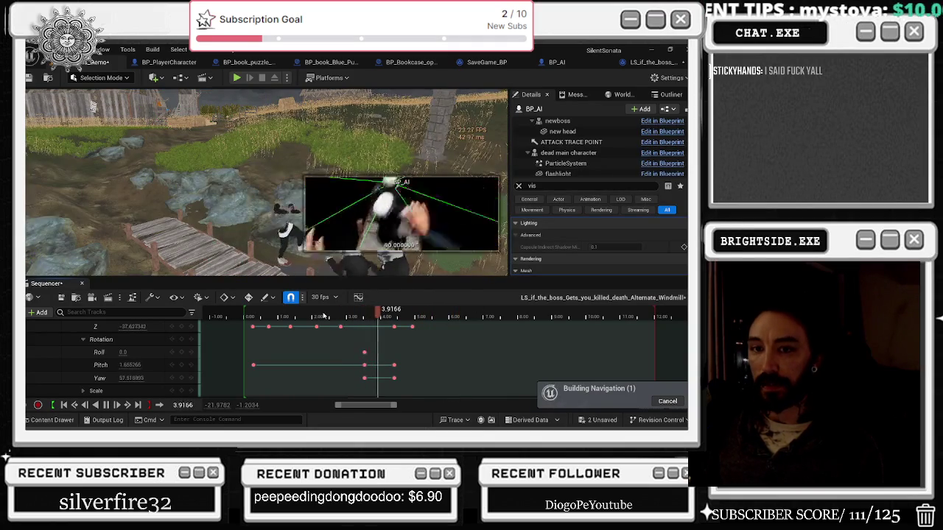
key("space")
left_click_drag(363, 315, 422, 322)
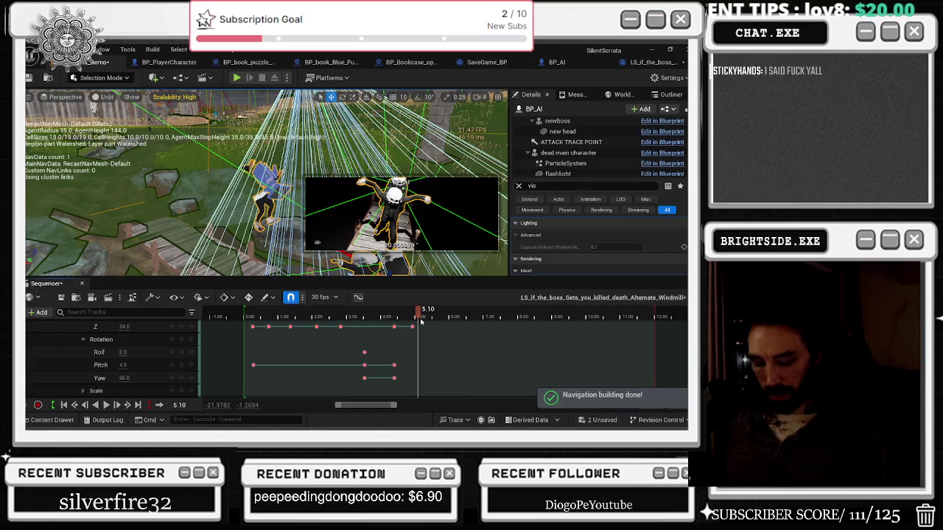
key("Right")
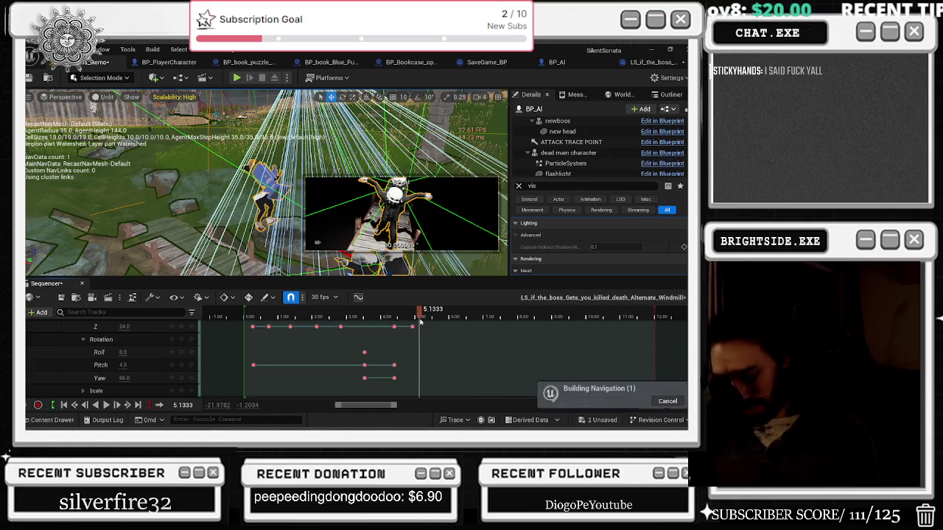
- Replay from about 3 s, stop at 4.93 s and select the Z location key there
left_click(375, 320)
key("space")
key("space")
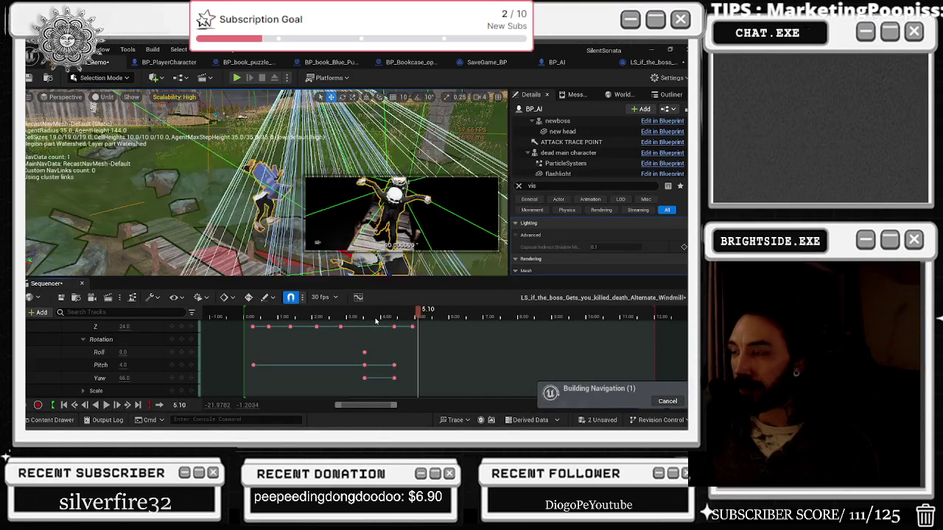
left_click(365, 317)
key("space")
left_click(346, 317)
key("space")
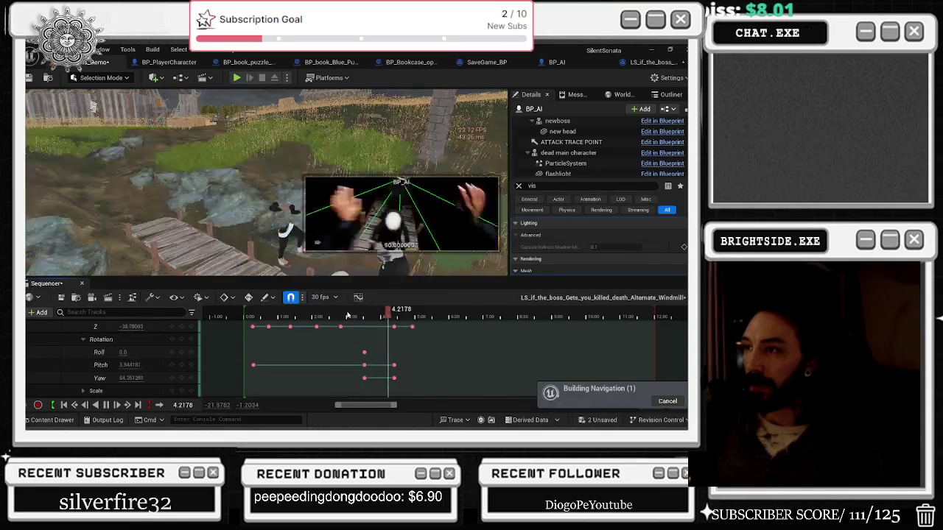
key("space")
left_click(411, 326)
scroll(442, 371, "up", 2)
scroll(442, 371, "up", 1)
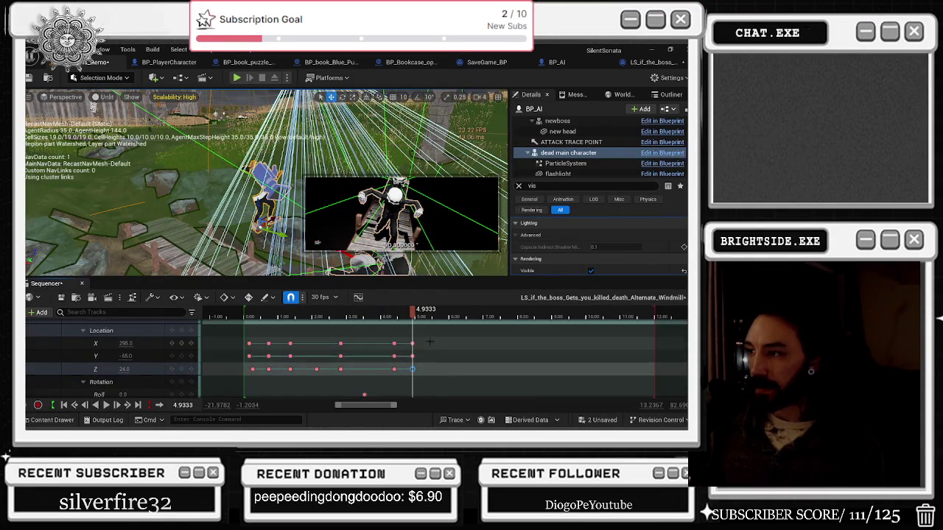
- Delete the X, Y and Z location keys at 4.93 s and replay the sequence
left_click_drag(423, 337, 407, 369)
key("Delete")
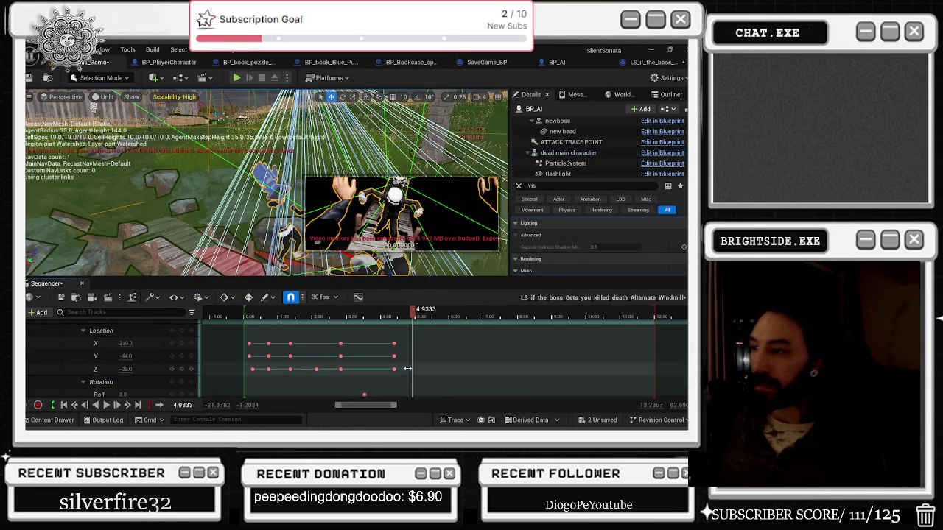
left_click(367, 317)
key("space")
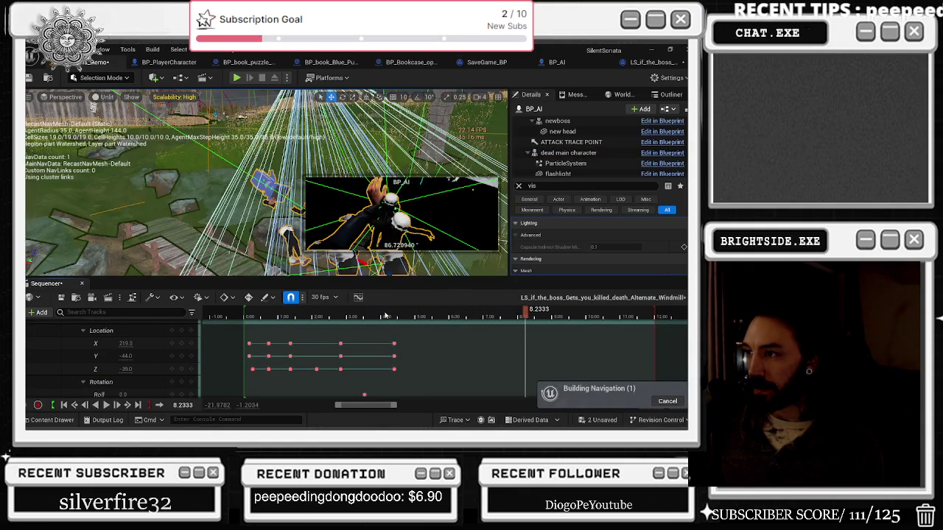
- Replay from about 2.3 s and 4.1 s, leaving the playhead at exactly 6 seconds
left_click(329, 317)
key("space")
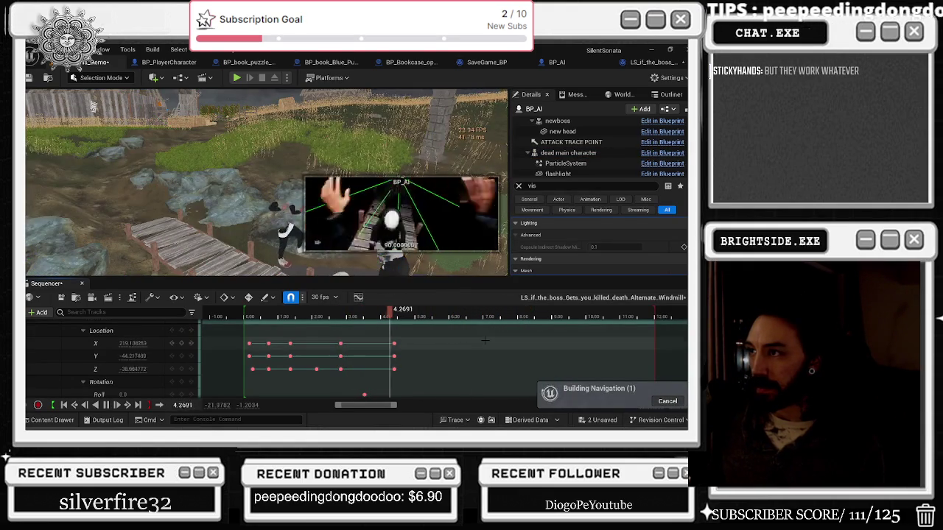
key("space")
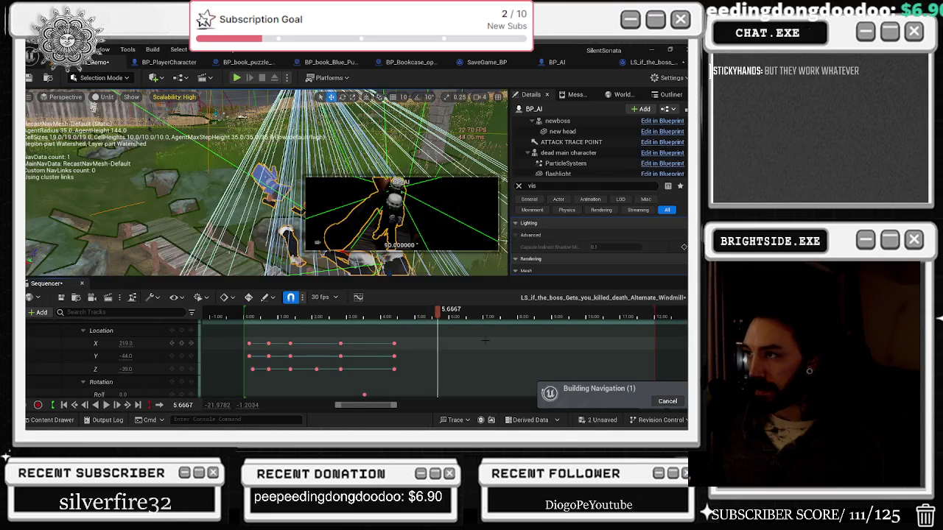
left_click(447, 316)
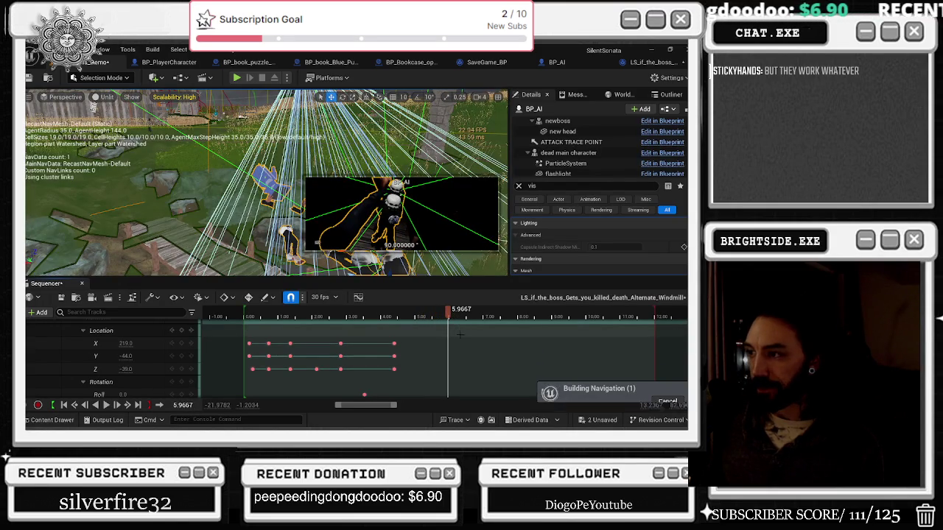
left_click(388, 316)
key("space")
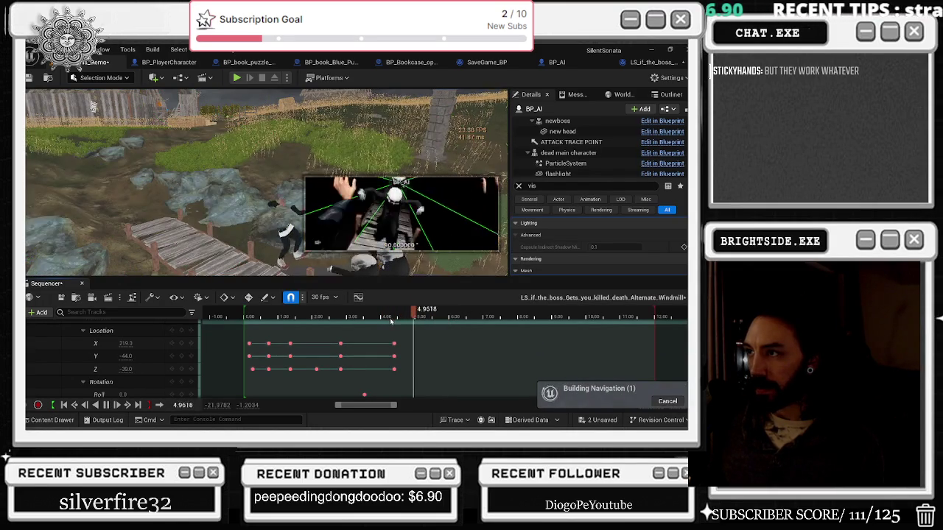
left_click(449, 316)
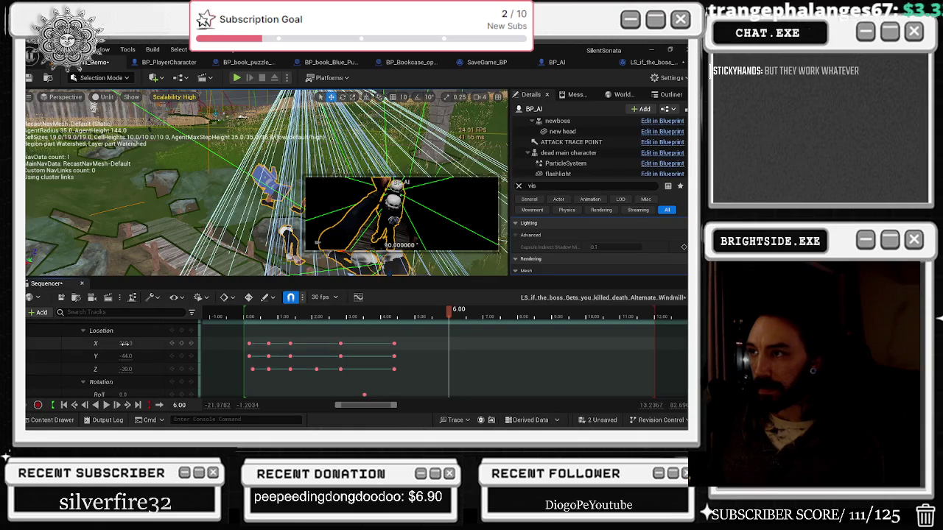
left_click(126, 344)
type("214")
- At 6.00 s, key X location to about 221 and Pitch 0.0, then scrub back to review
left_click_drag(125, 344, 130, 343)
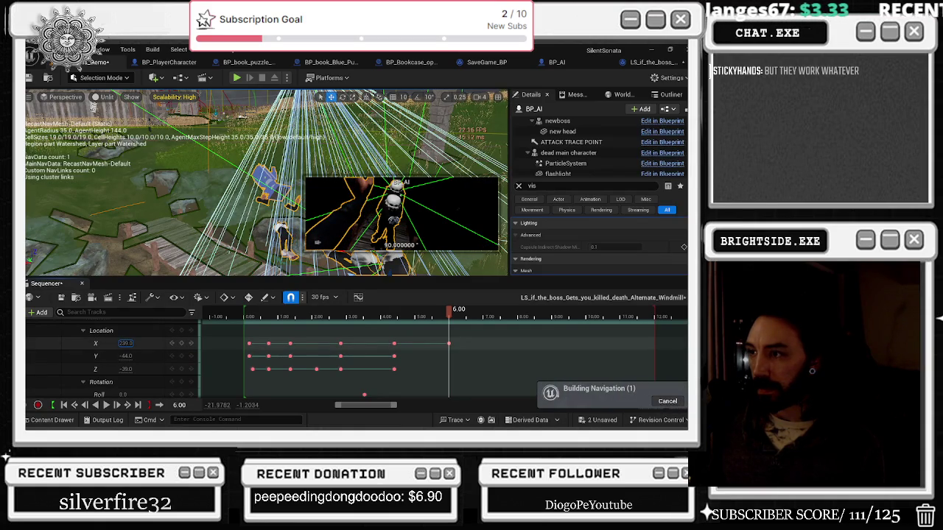
scroll(125, 373, "down", 2)
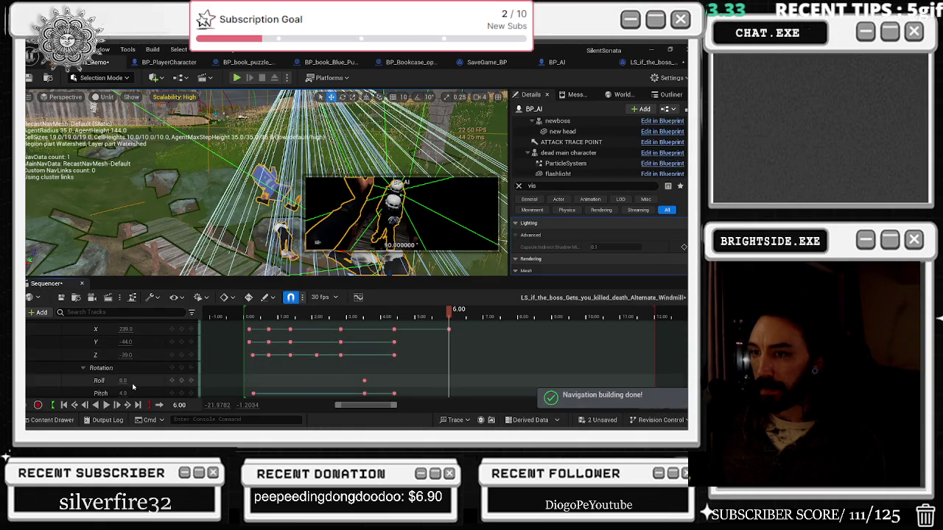
type("0")
key("Return")
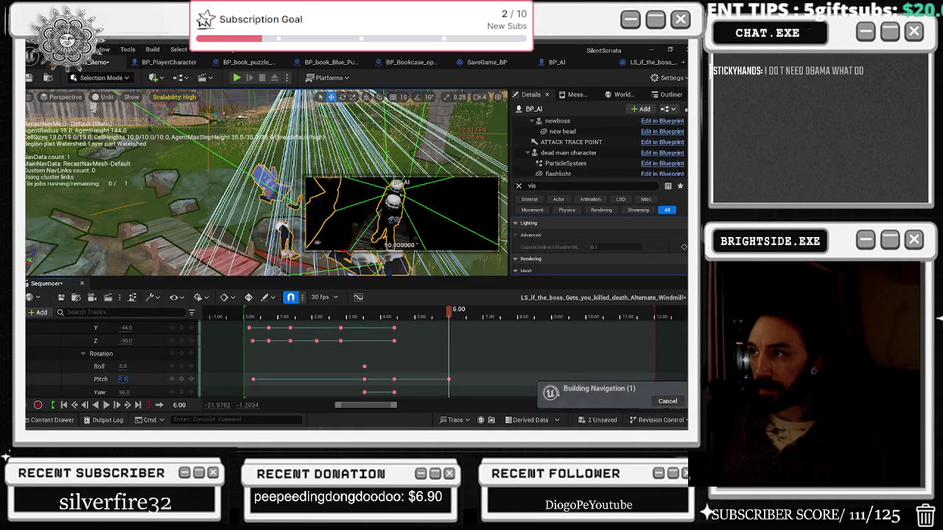
left_click(383, 317)
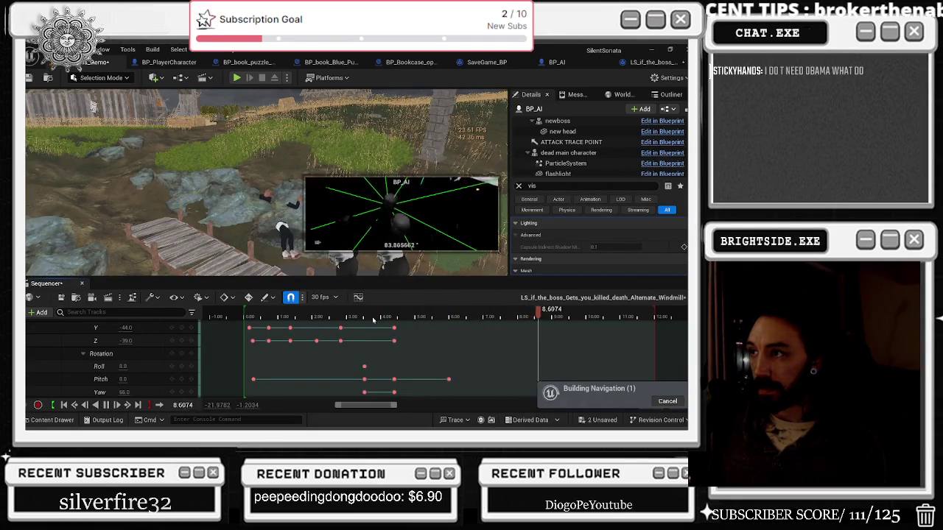
left_click(282, 316)
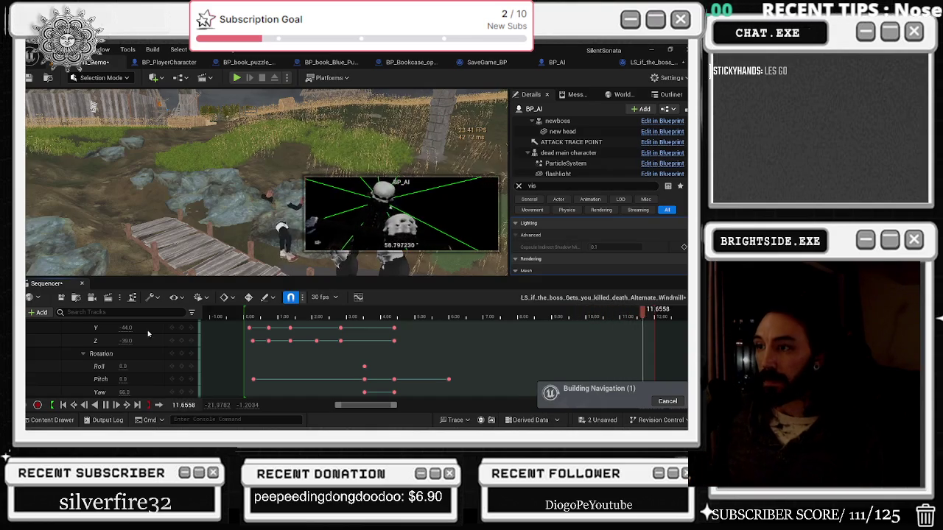
- Play the cutscene from 0 s and stop at about 2.17 seconds
left_click(244, 314)
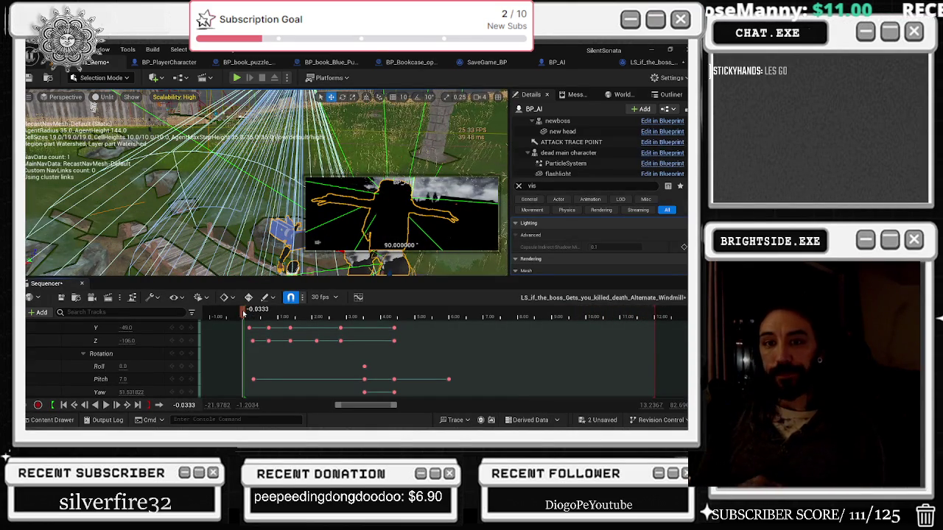
key("space")
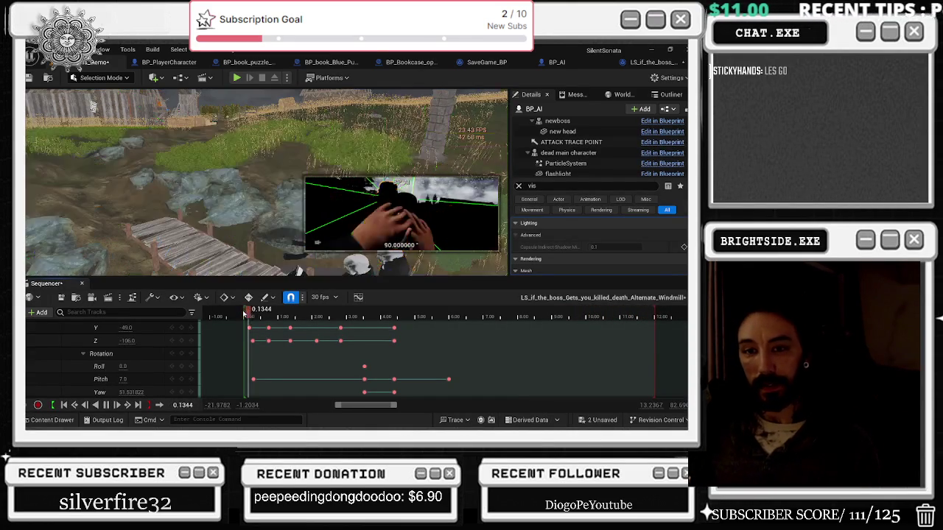
key("space")
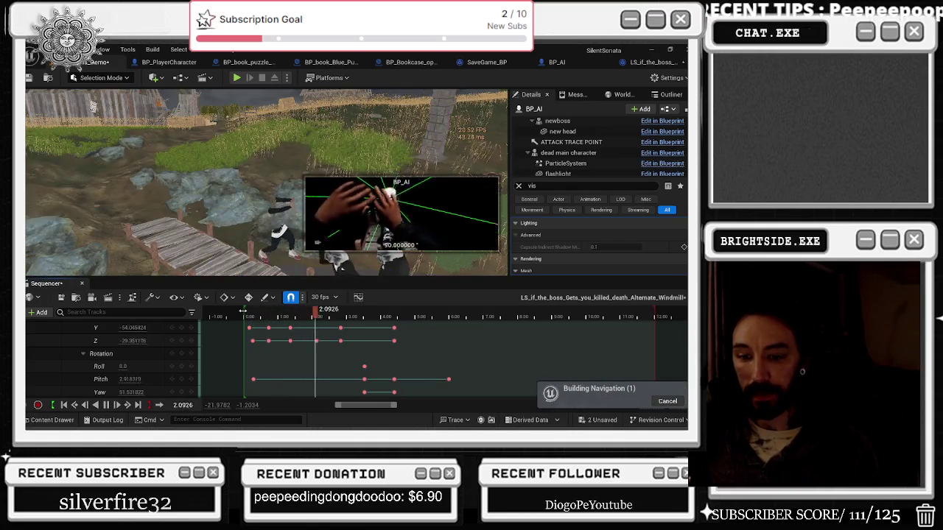
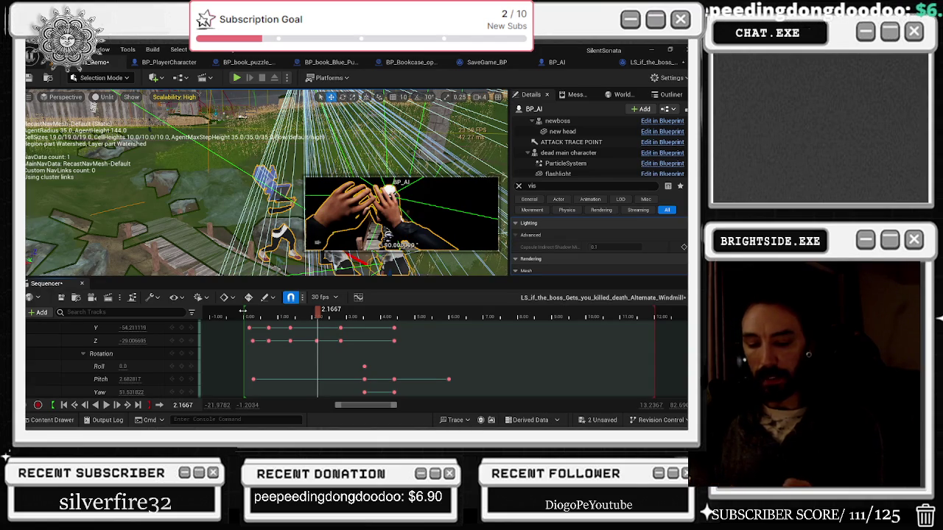
- Switch from Unreal Editor to the YouTube browser window with Alt+Tab
key("alt+Tab")
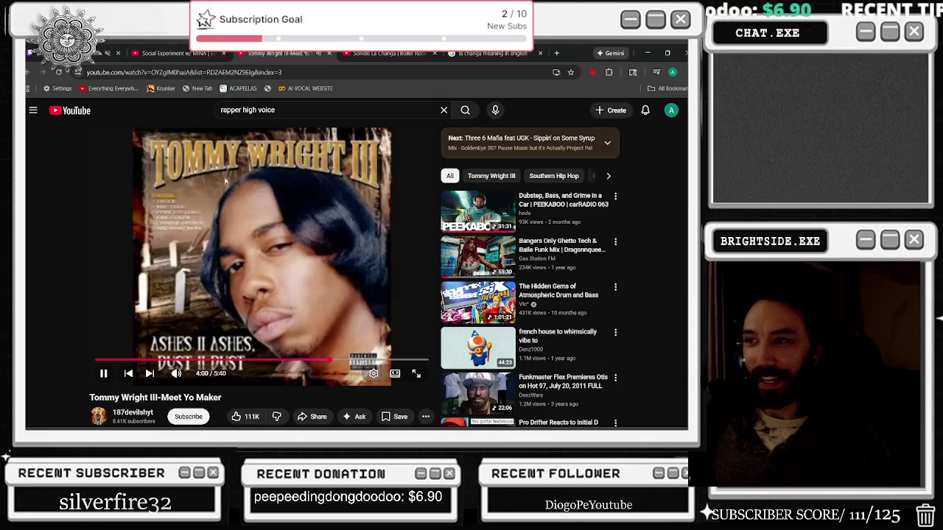
- Pause the Tommy Wright III video, play the 'Desi Beats on Mumbai Streets' rickshaw DJ set, and minimize Chrome
left_click(255, 253)
scroll(255, 254, "down", 1)
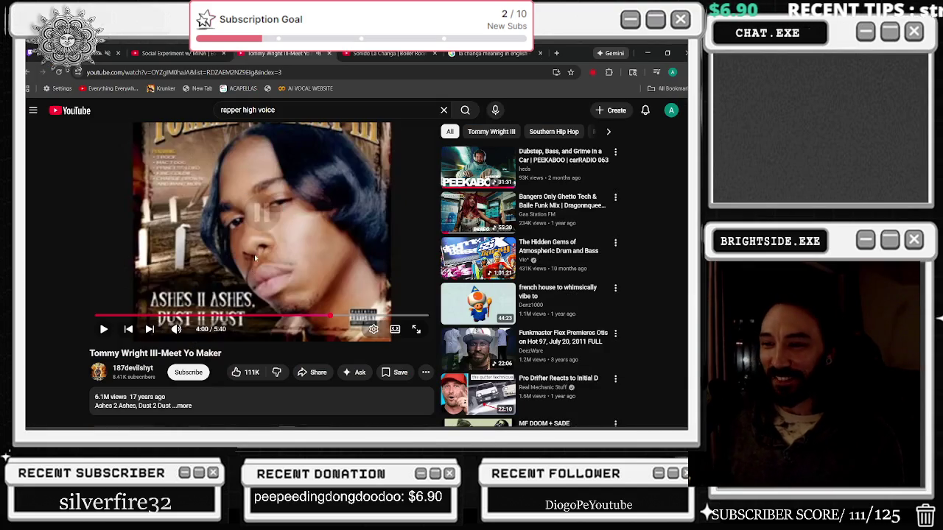
scroll(255, 253, "down", 1)
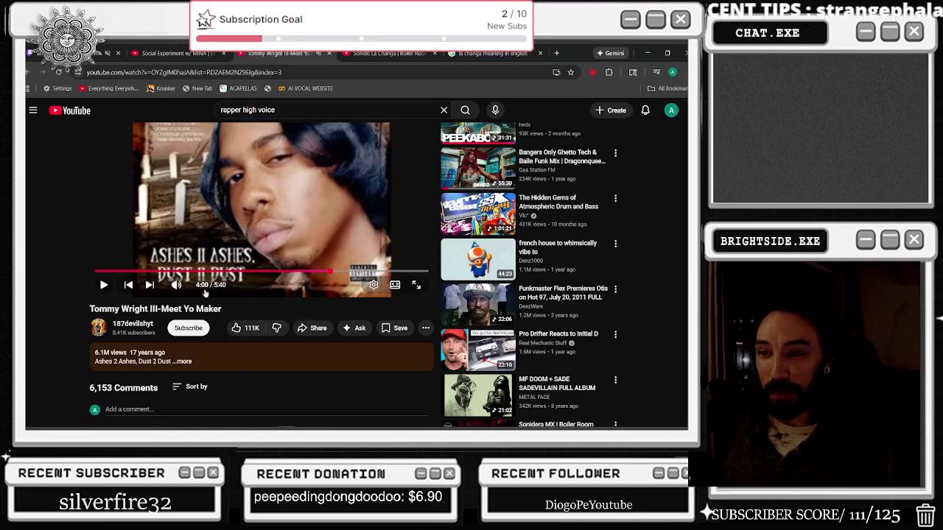
scroll(424, 214, "down", 3)
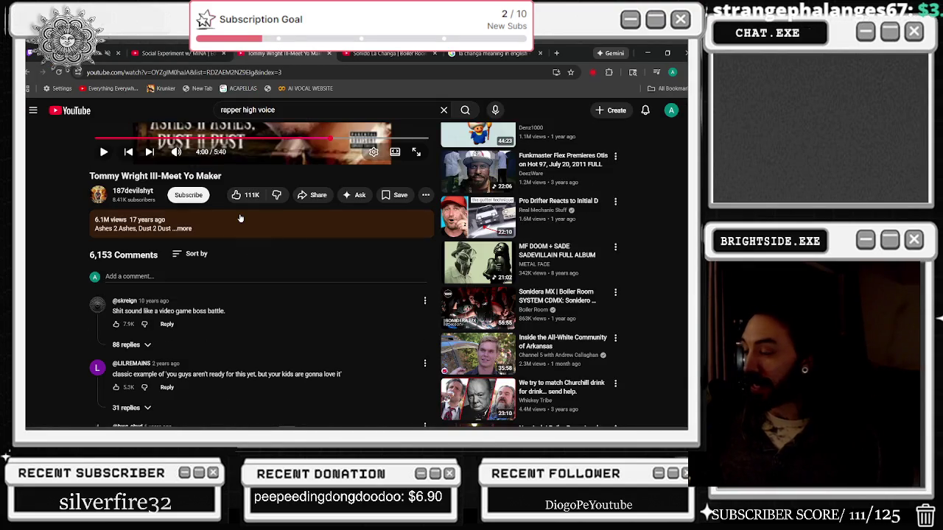
scroll(236, 216, "down", 3)
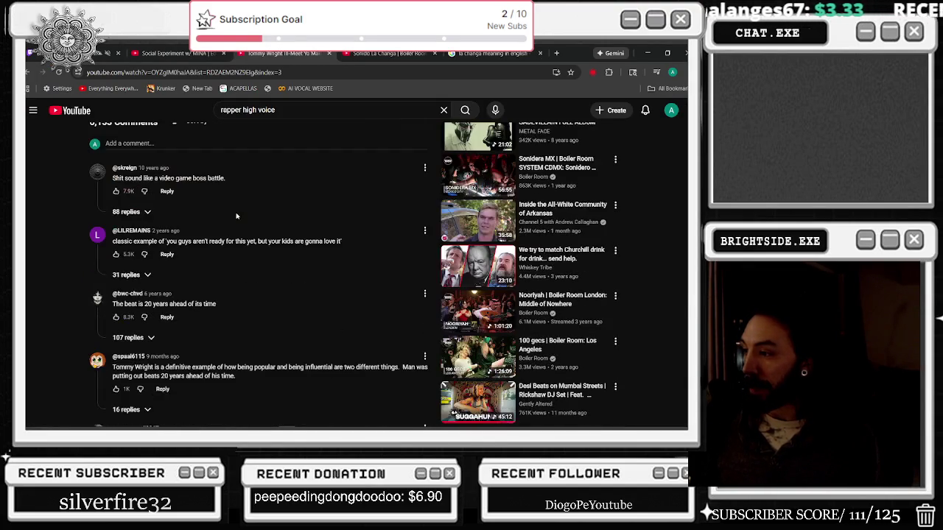
scroll(236, 216, "down", 2)
scroll(226, 211, "down", 4)
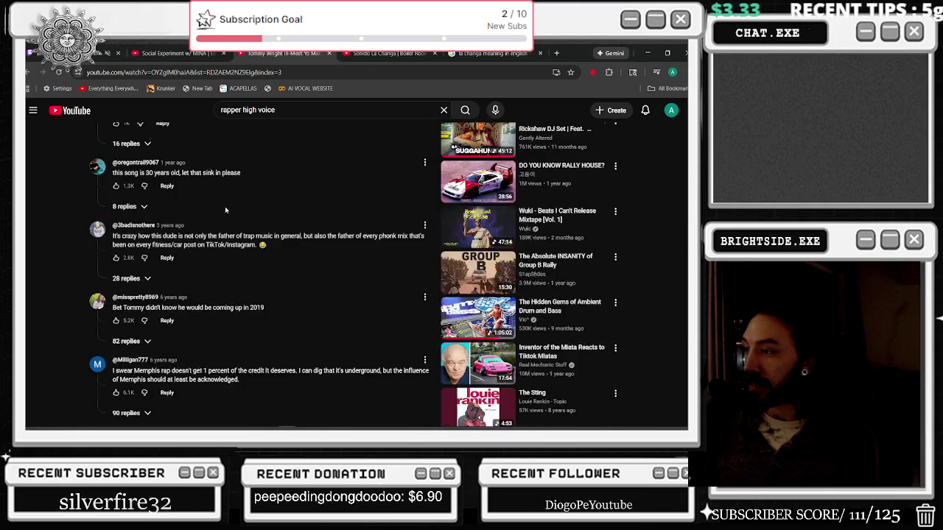
left_click(460, 146)
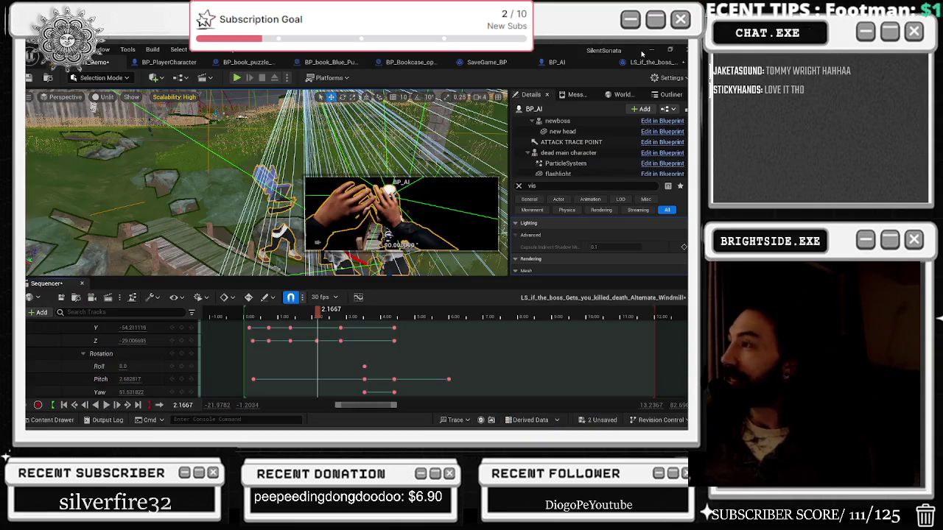
left_click(648, 53)
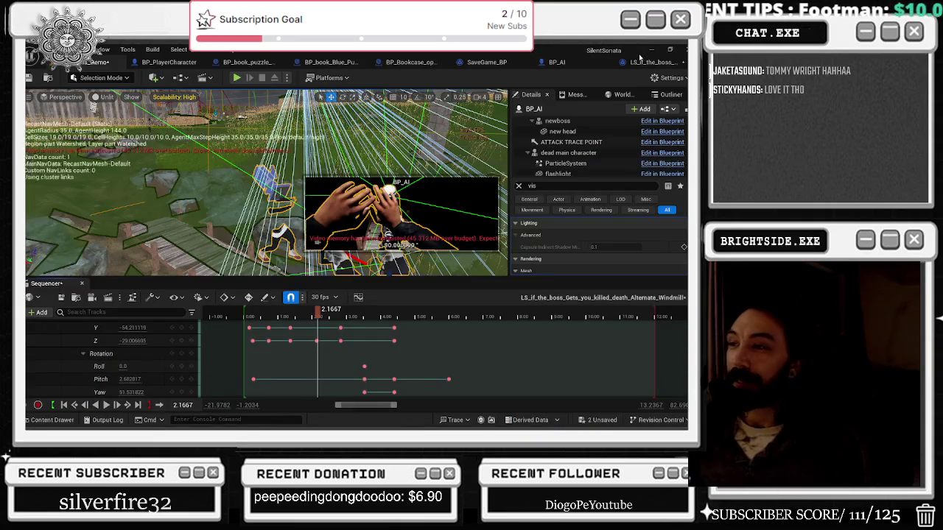
- Rewind the boss-death sequence to its start and scrub forward to preview the camera keys
left_click(244, 317)
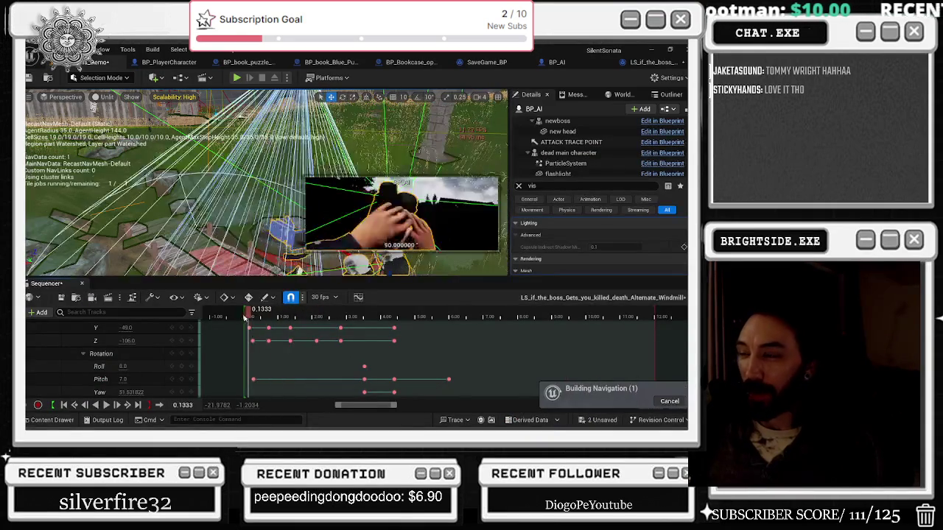
left_click_drag(244, 318, 342, 309)
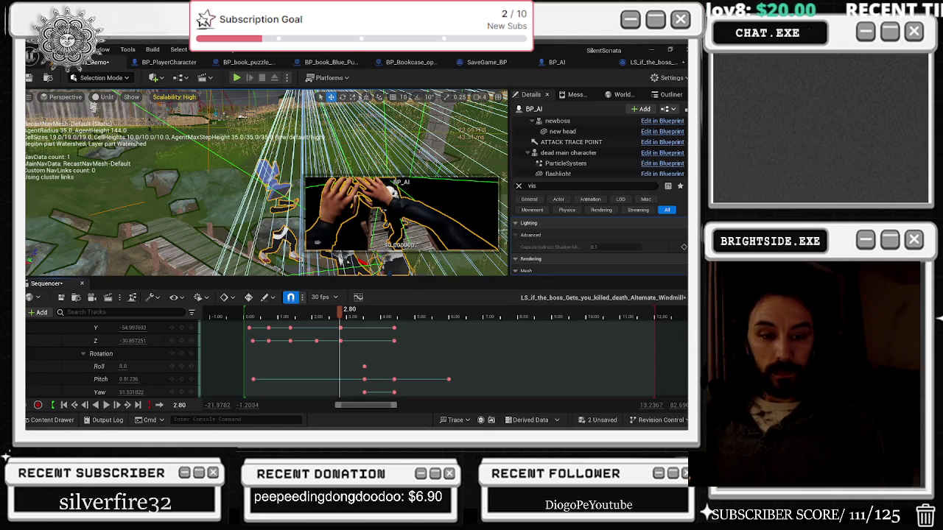
key("alt+Tab")
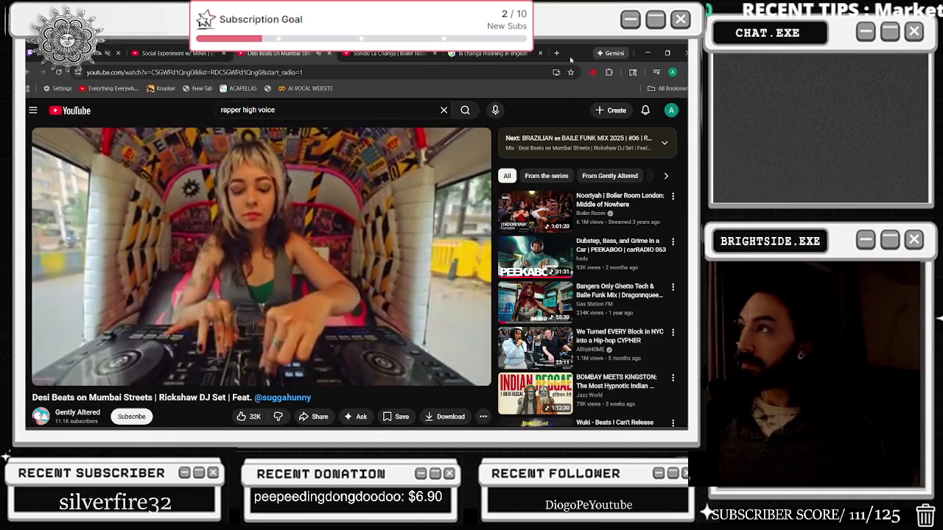
- Switch from the DJ set video back to the Unreal Editor window with Alt+Tab
key("alt+Tab")
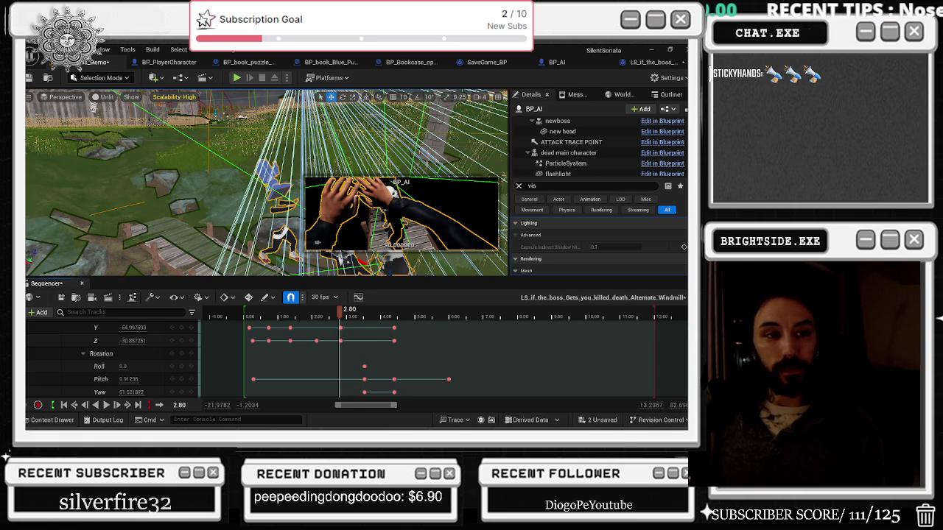
- Play the cutscene from the start, then scrub back near the beginning
left_click(249, 318)
key("space")
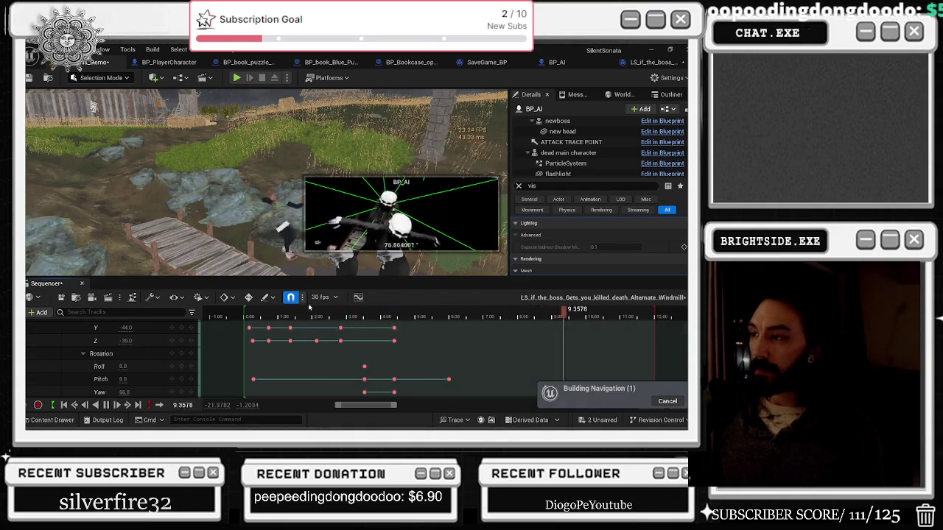
left_click_drag(316, 317, 289, 318)
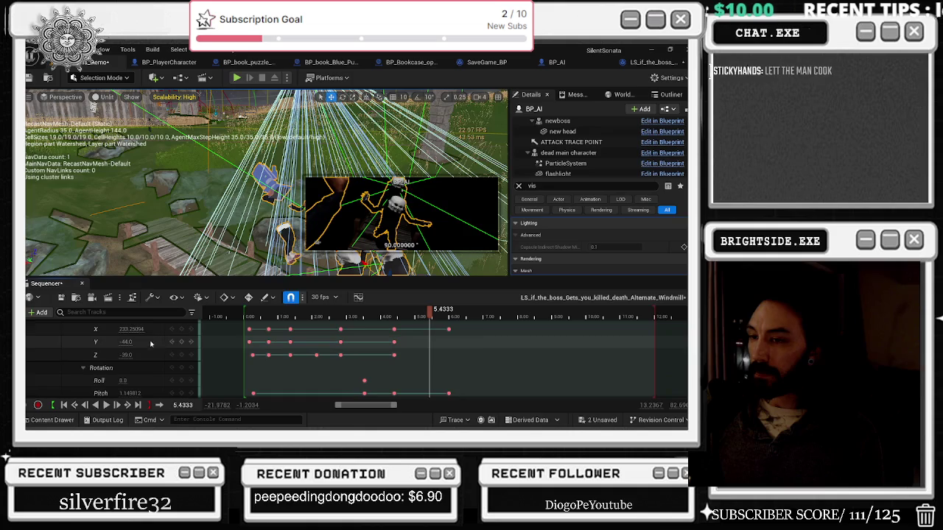
- Key the camera Location X at 236.0 around 5.43 seconds and play the preview
scroll(135, 331, "up", 1)
left_click_drag(135, 330, 140, 329)
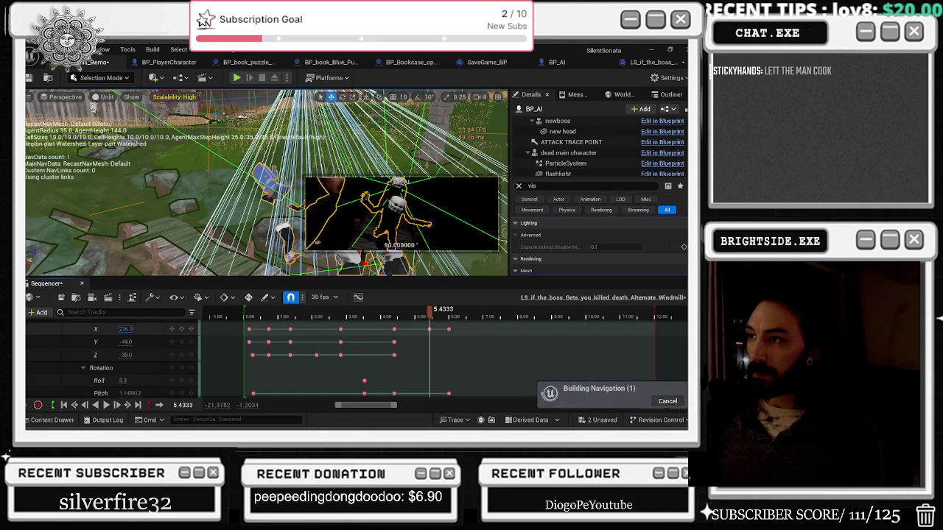
scroll(140, 335, "up", 1)
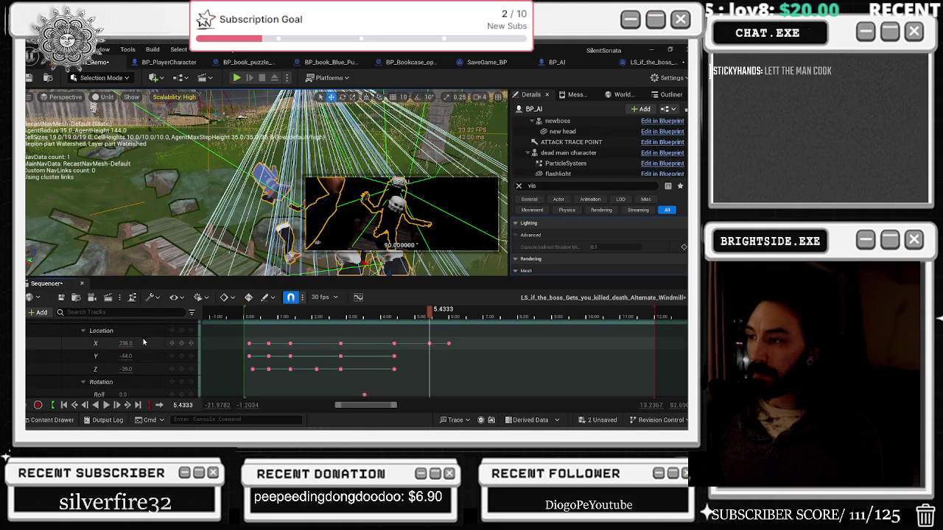
left_click(396, 317)
key("space")
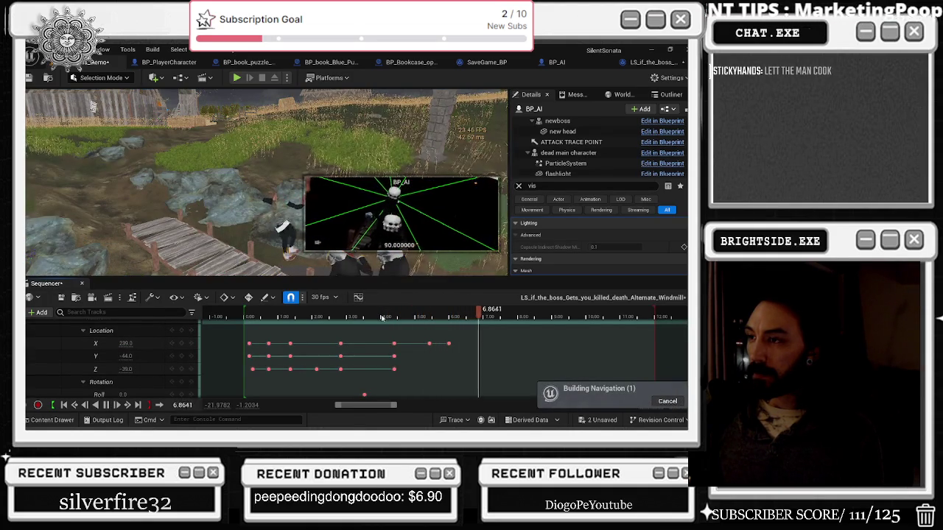
- Stop playback and key the camera Pitch rotation at 12.0 around 6.87 seconds
key("space")
scroll(189, 344, "down", 3)
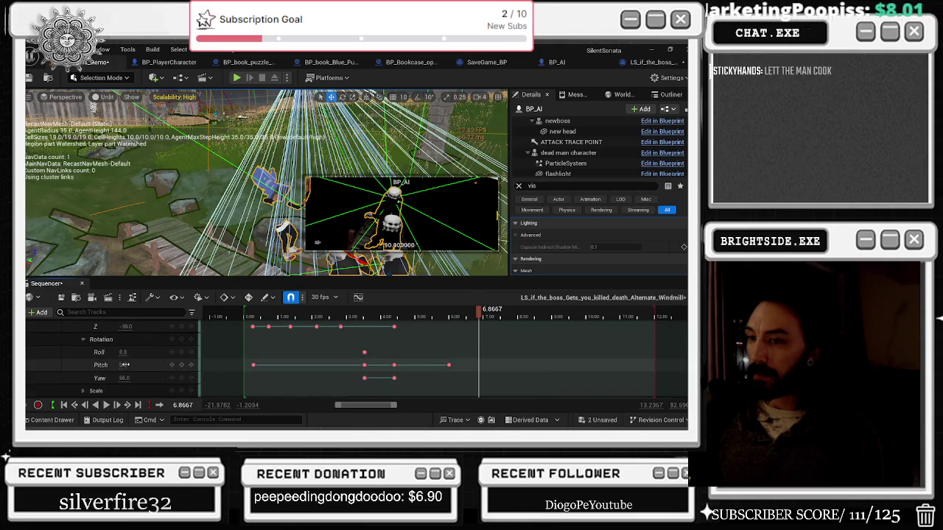
left_click(123, 365)
type("12")
key("Return")
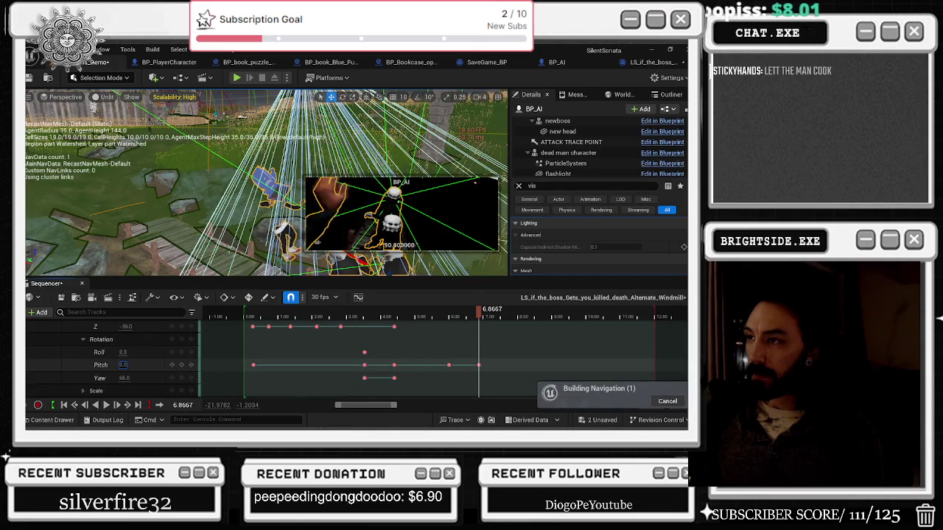
- Preview the cutscene from about 4.4 seconds, then replay it from the start
left_click(382, 318)
key("space")
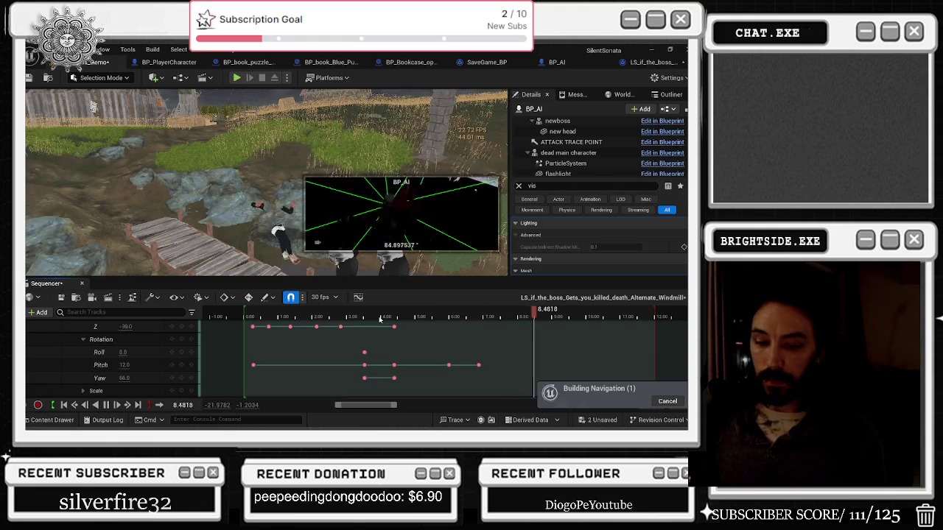
key("space")
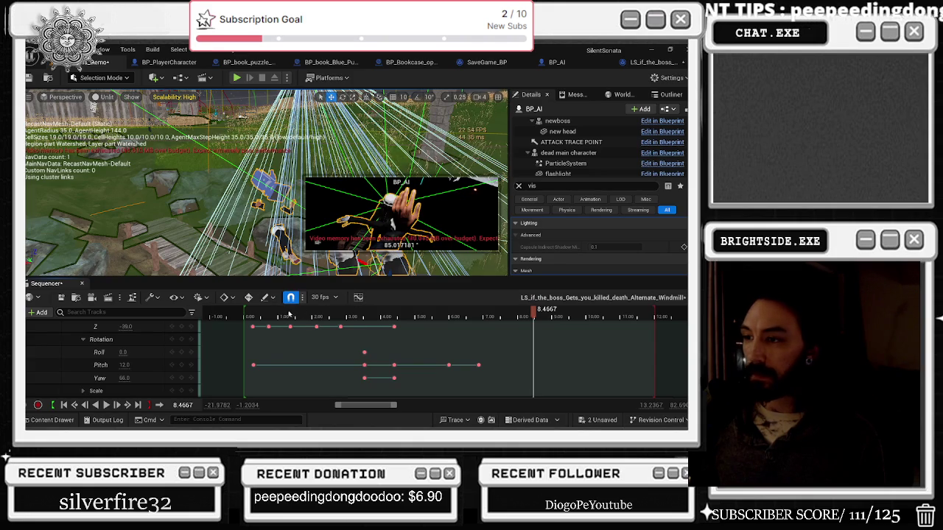
key("space")
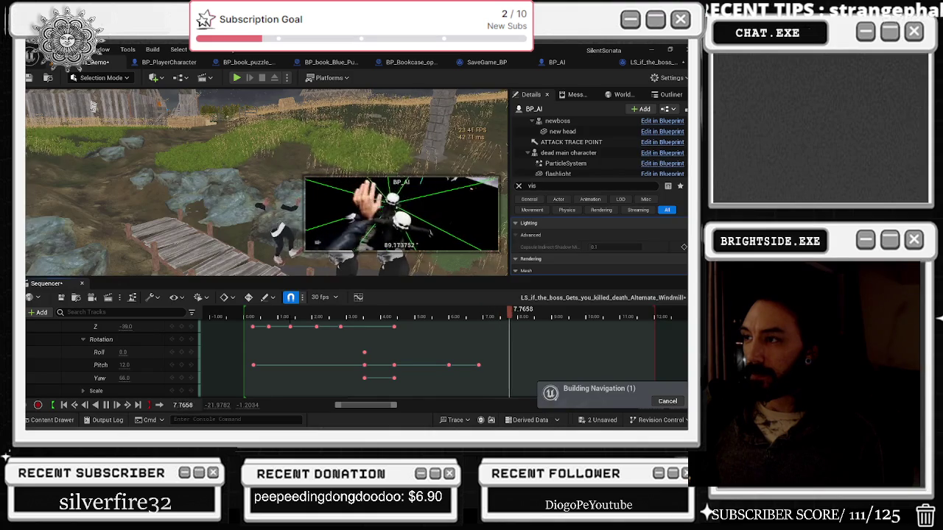
- Stop at 9.43 seconds, key camera Pitch at 20.0, and move the playhead to about 3.9 seconds
key("space")
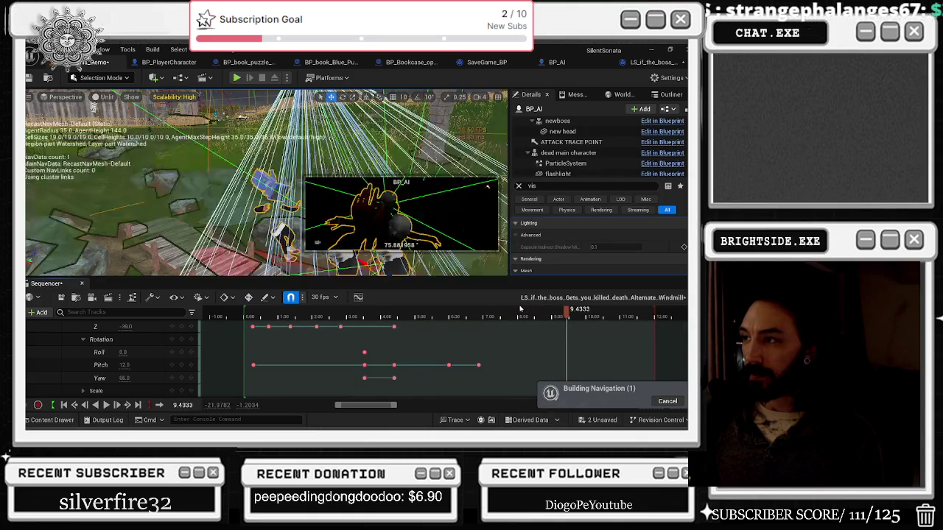
left_click(124, 365)
type("20")
key("Return")
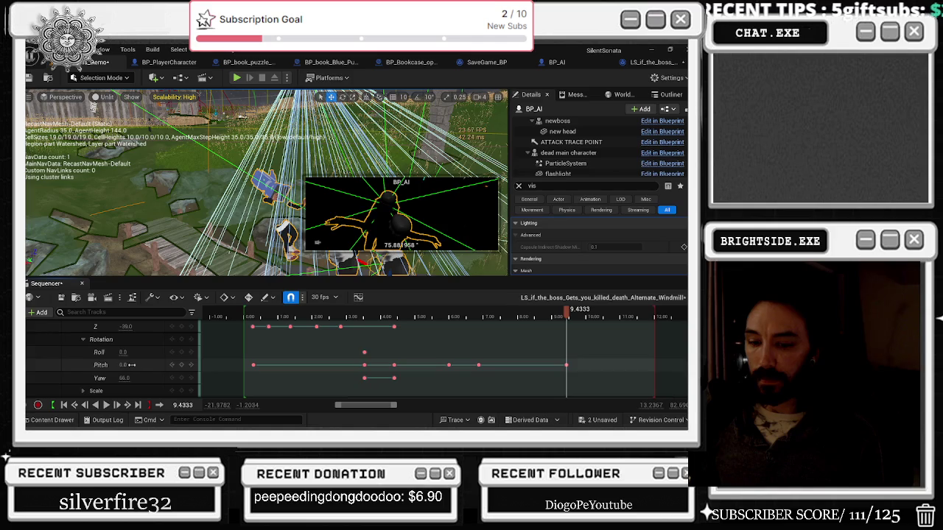
left_click(377, 316)
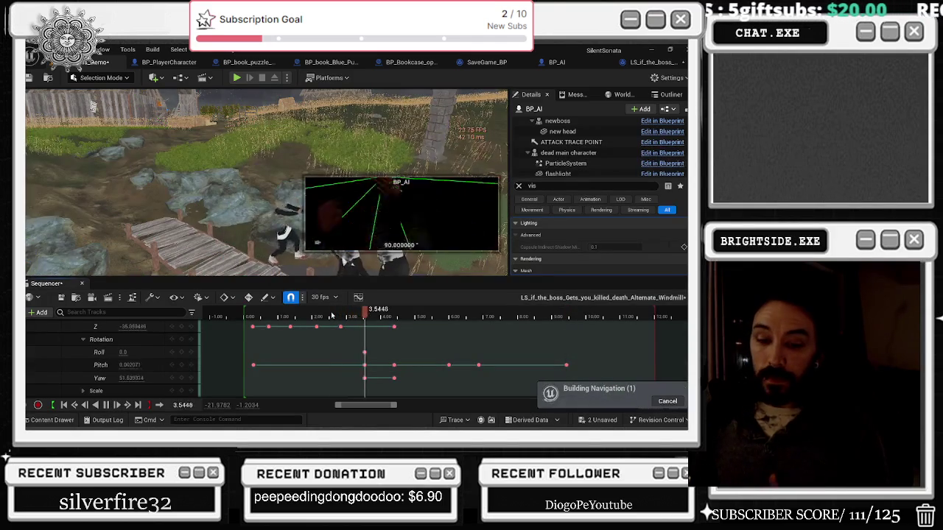